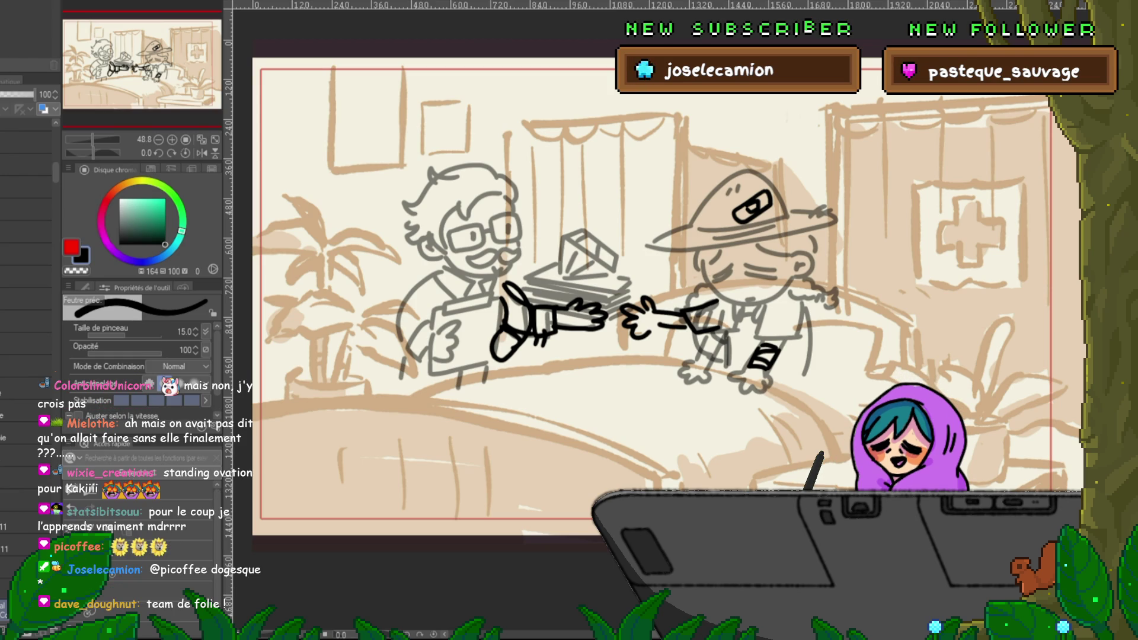
Step: Switch to another open canvas and zoom in on the clinic scene
{"action": "key", "text": "ctrl+Tab"}
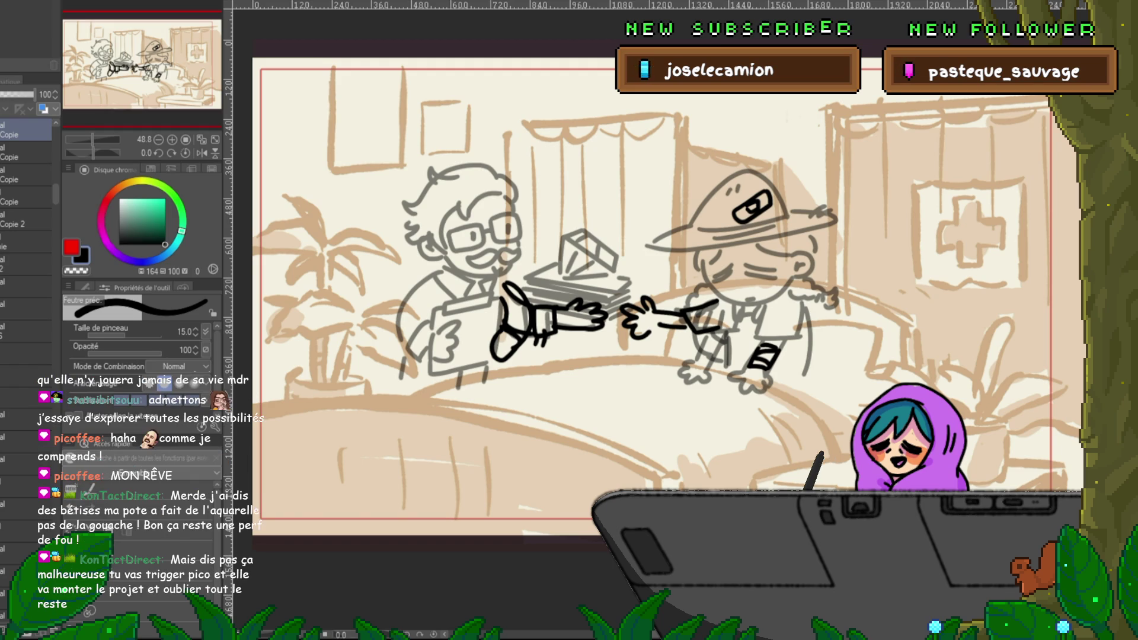
{"action": "scroll", "coordinate": [27, 237], "scroll_direction": "up", "scroll_amount": 2}
{"action": "scroll", "coordinate": [27, 237], "scroll_direction": "up", "scroll_amount": 3}
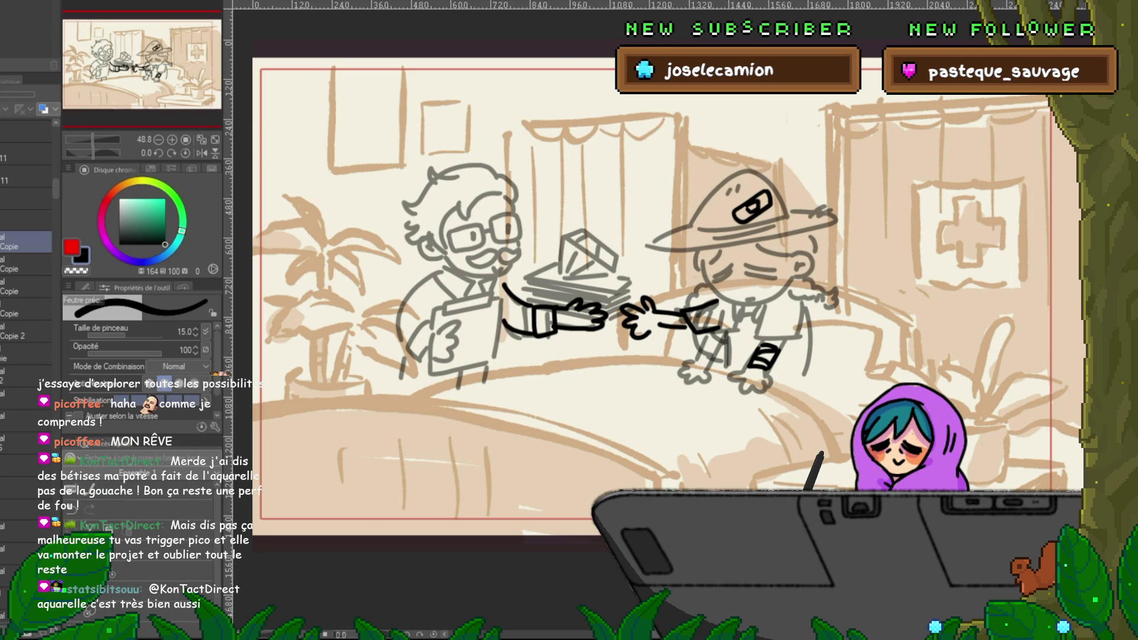
Step: Undo the black ink strokes, select a lower sketch layer, and redo the inks
{"action": "key", "text": "ctrl+z"}
{"action": "key", "text": "ctrl+z"}
{"action": "key", "text": "ctrl+z"}
{"action": "key", "text": "ctrl+z"}
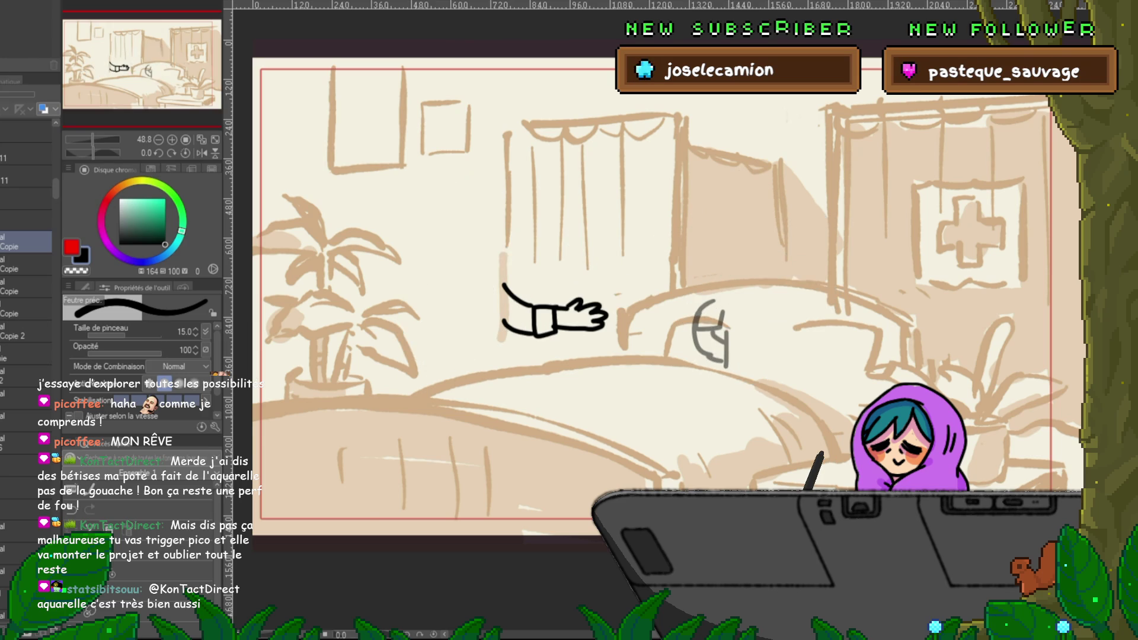
{"action": "left_click", "coordinate": [26, 354]}
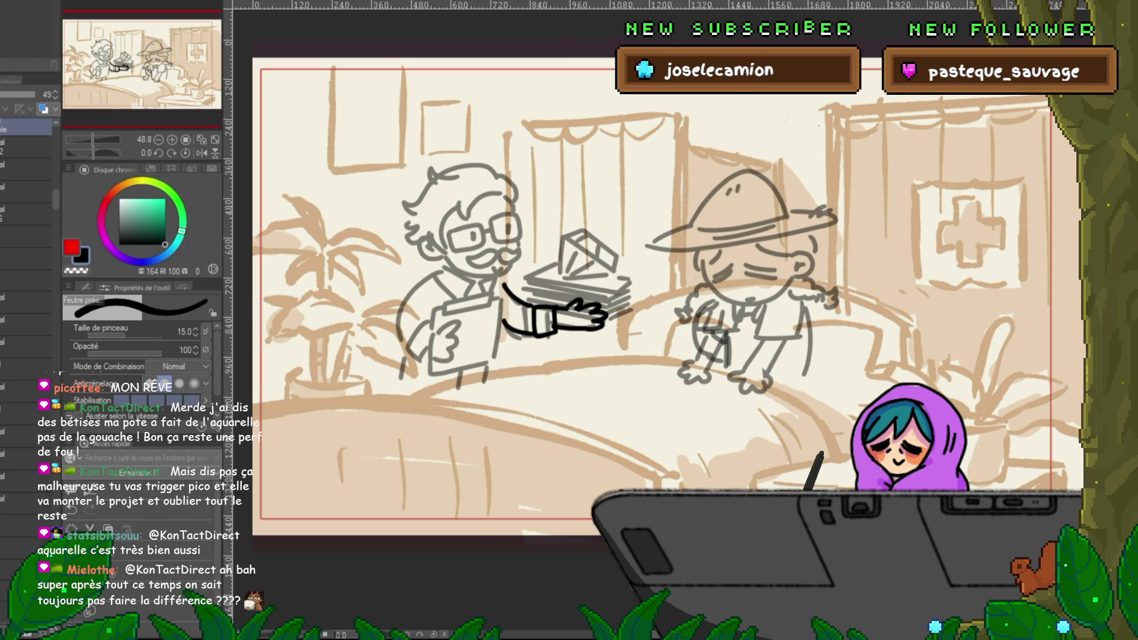
{"action": "key", "text": "ctrl+y"}
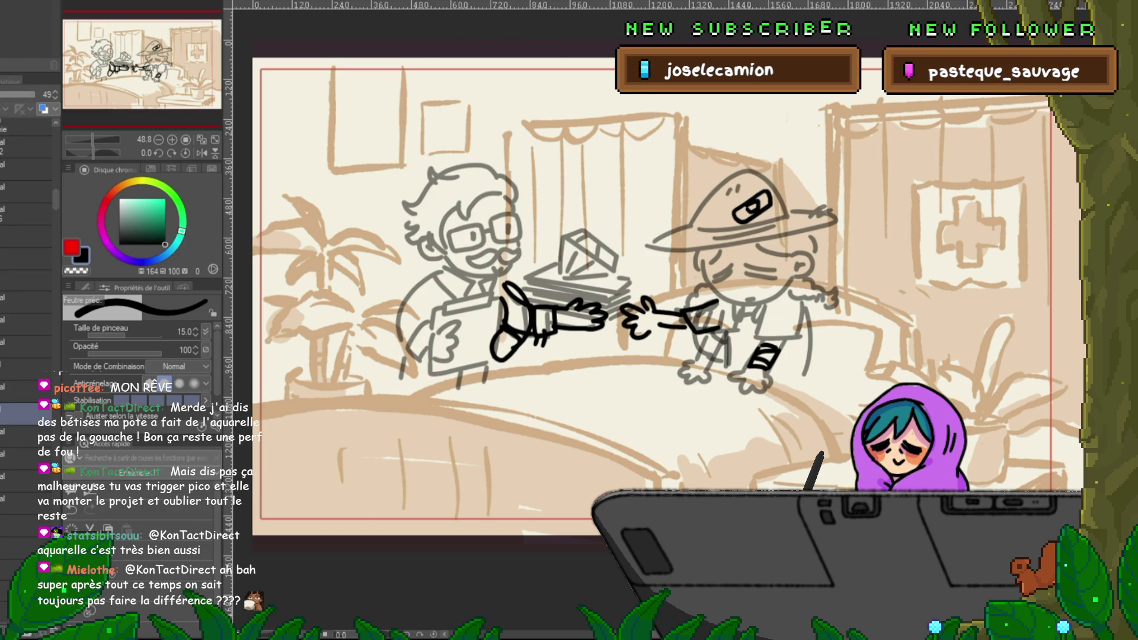
{"action": "key", "text": "ctrl+y"}
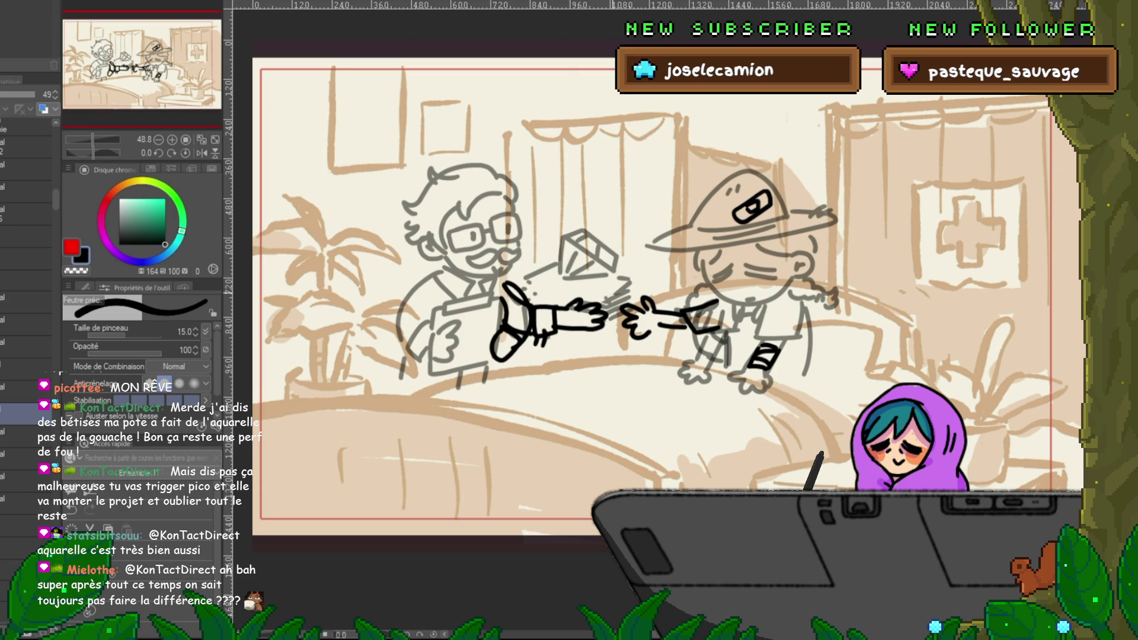
Step: Erase the grey gem sketch, then lasso-delete the grey lines between the characters
{"action": "left_click_drag", "start_coordinate": [627, 282], "coordinate": [607, 311]}
{"action": "mouse_move", "coordinate": [616, 243]}
{"action": "left_mouse_down"}
{"action": "mouse_move", "coordinate": [569, 273]}
{"action": "mouse_move", "coordinate": [616, 279]}
{"action": "left_mouse_up"}
{"action": "key", "text": "m"}
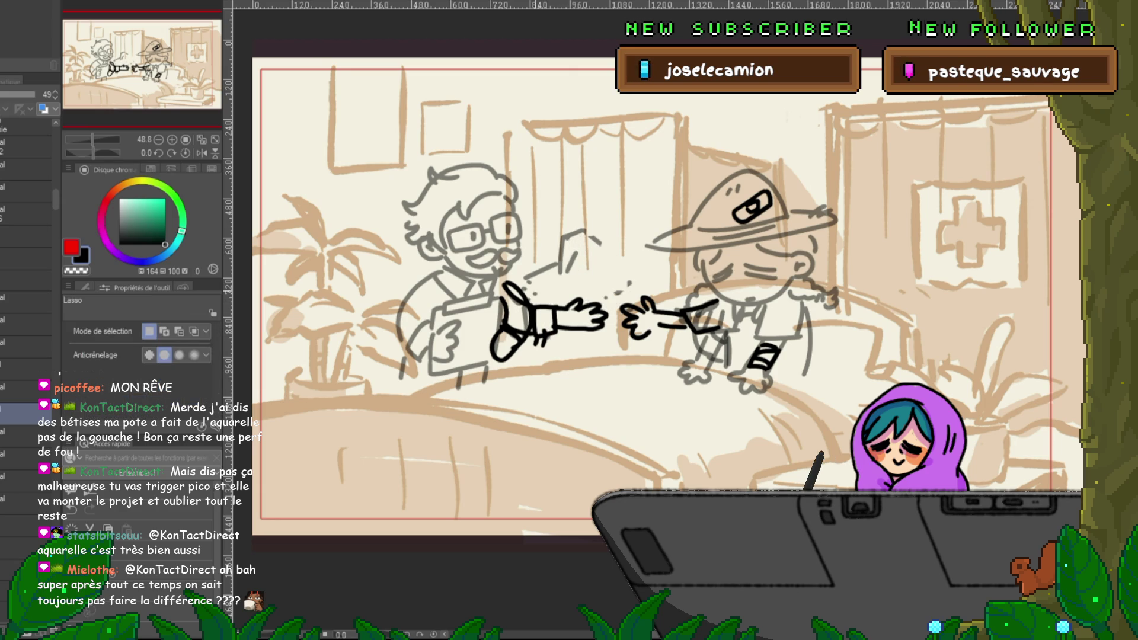
{"action": "mouse_move", "coordinate": [515, 356]}
{"action": "left_mouse_down"}
{"action": "mouse_move", "coordinate": [598, 350]}
{"action": "mouse_move", "coordinate": [652, 261]}
{"action": "mouse_move", "coordinate": [516, 296]}
{"action": "left_mouse_up"}
{"action": "key", "text": "Delete"}
{"action": "key", "text": "ctrl+d"}
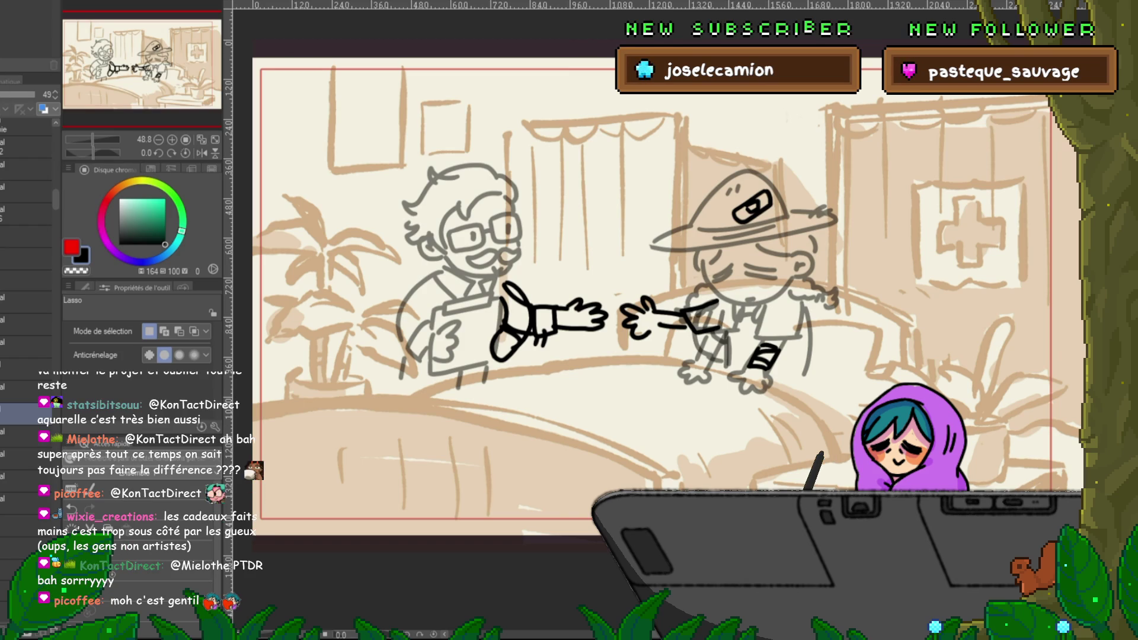
Step: Remove the doctor's and patient's black outstretched arms, checking with undo and redo
{"action": "key", "text": "Delete"}
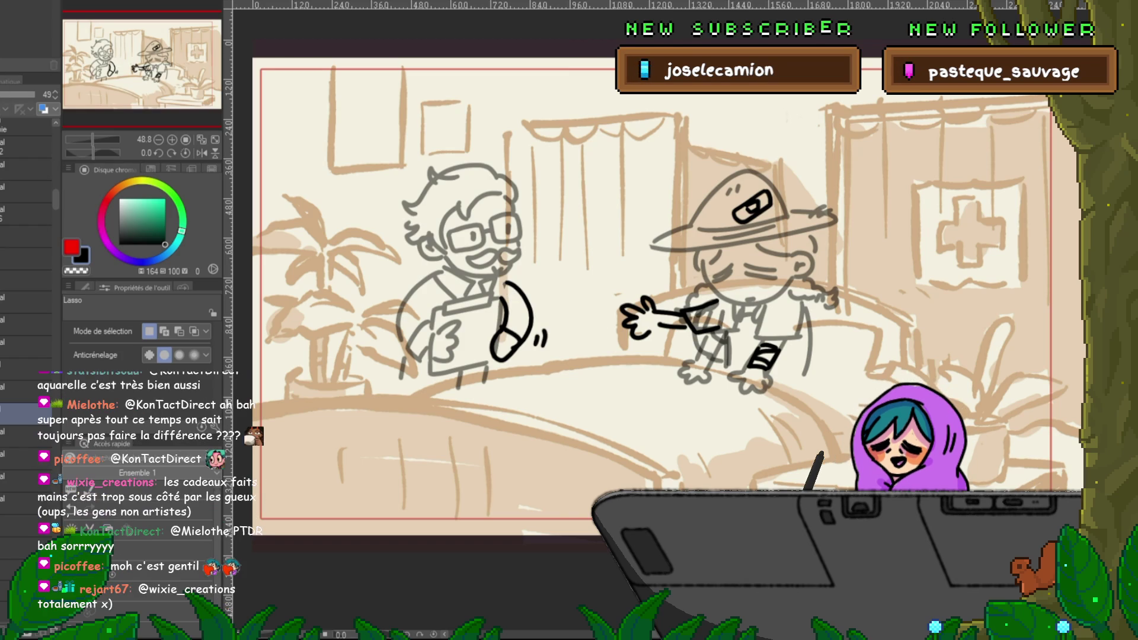
{"action": "key", "text": "Delete"}
{"action": "key", "text": "ctrl+z"}
{"action": "key", "text": "Delete"}
{"action": "key", "text": "ctrl+z"}
{"action": "key", "text": "Delete"}
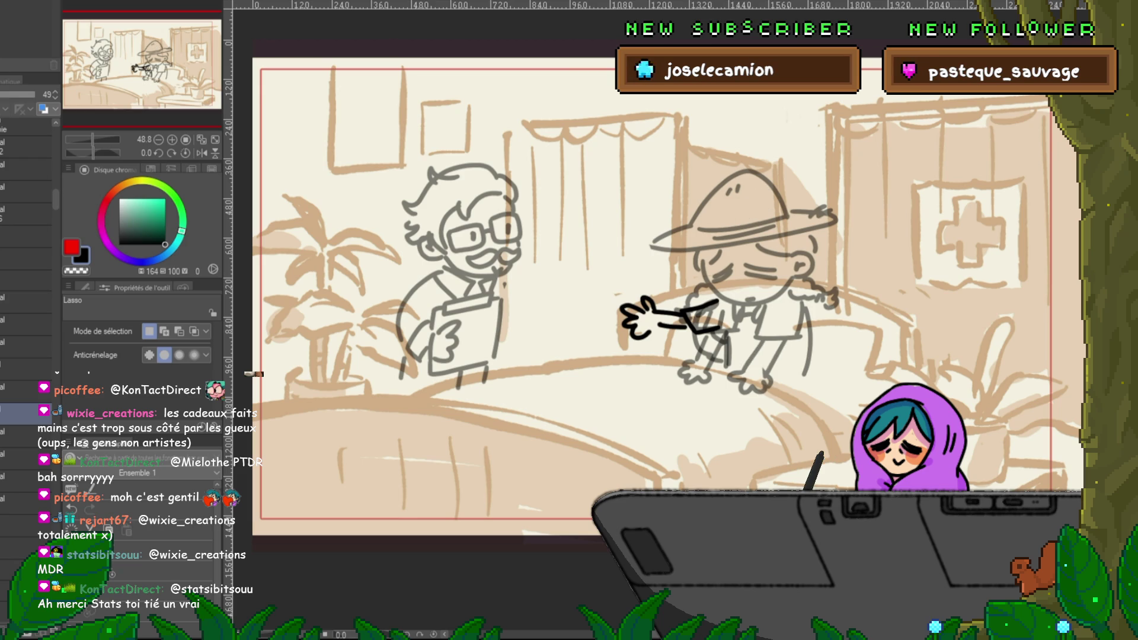
{"action": "key", "text": "Delete"}
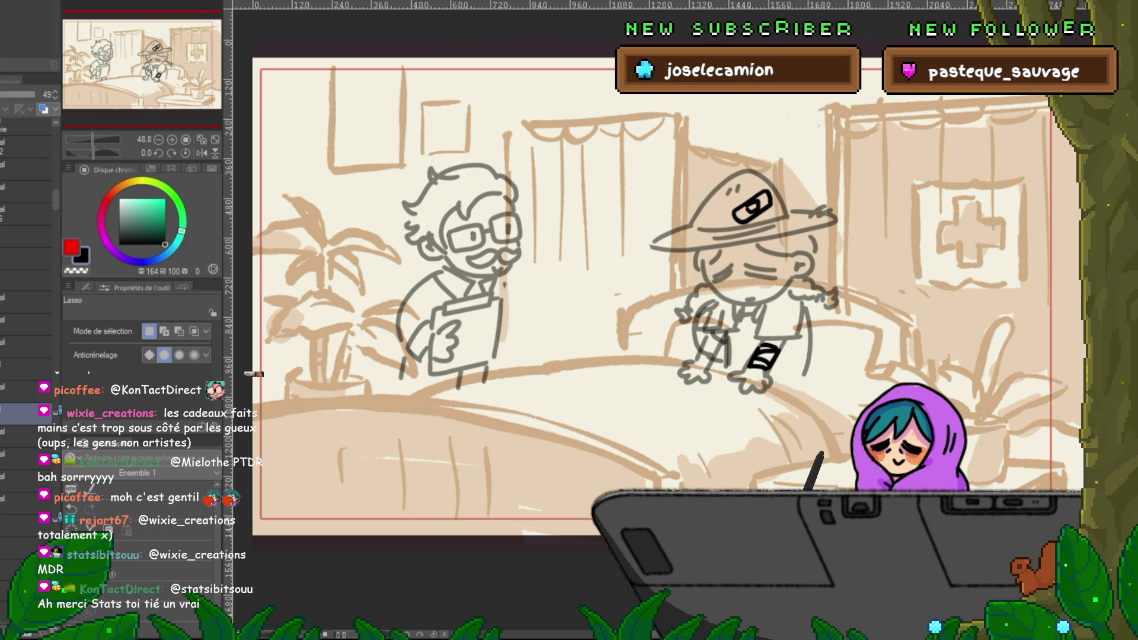
{"action": "key", "text": "ctrl+z"}
{"action": "key", "text": "ctrl+y"}
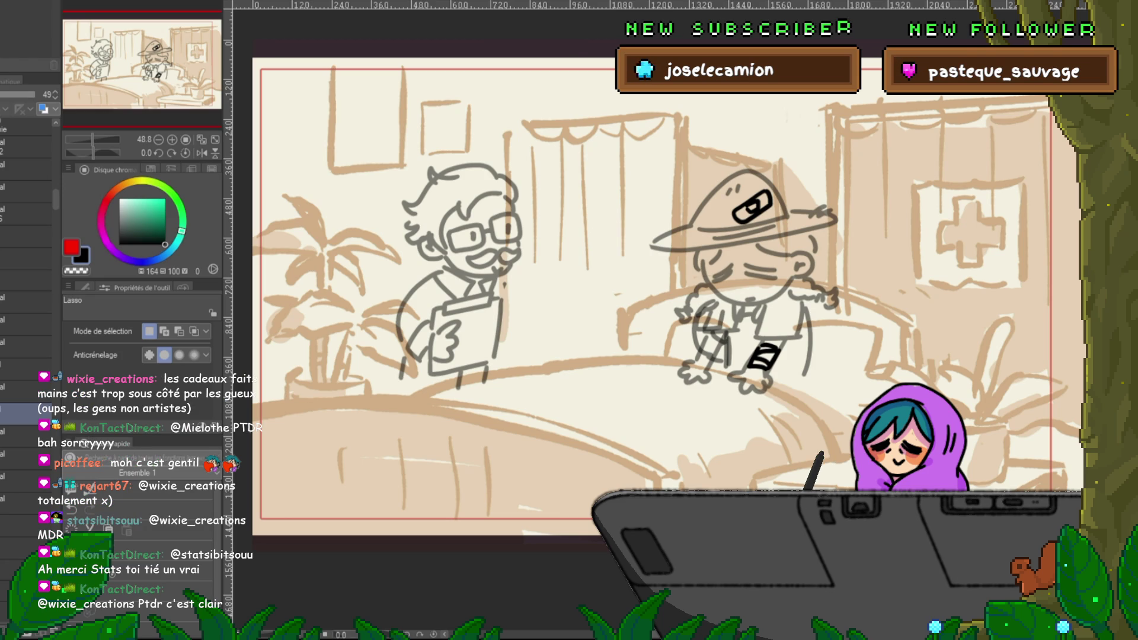
{"action": "left_click", "coordinate": [26, 130]}
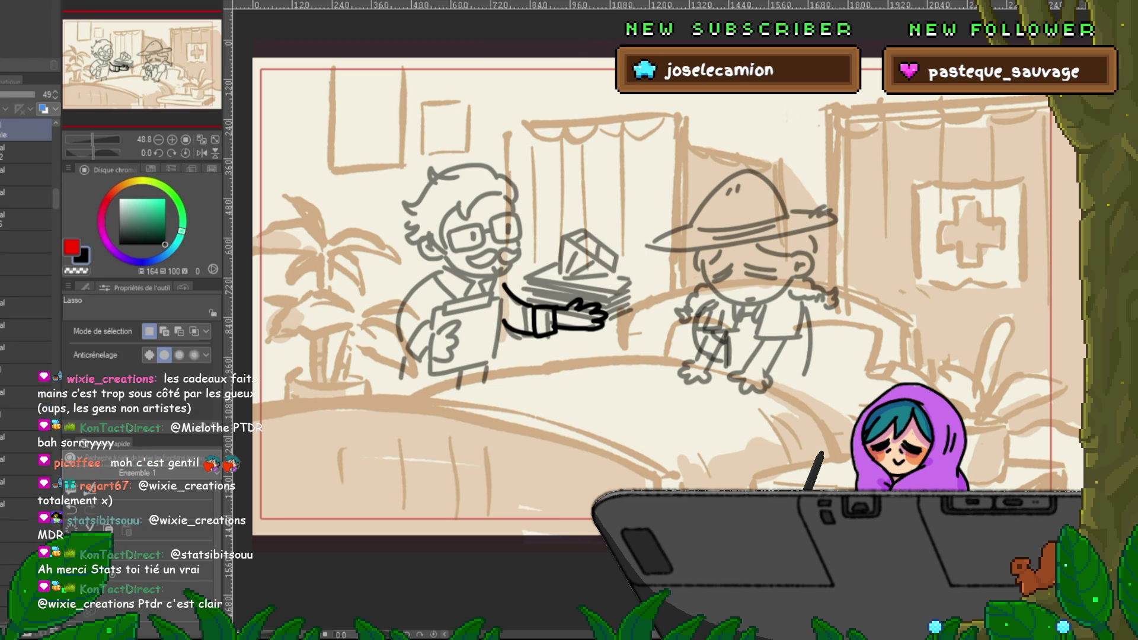
Step: Check the inked arm holding the books by toggling it and the grey character sketch
{"action": "scroll", "coordinate": [26, 237], "scroll_direction": "up", "scroll_amount": 2}
{"action": "scroll", "coordinate": [26, 237], "scroll_direction": "up", "scroll_amount": 3}
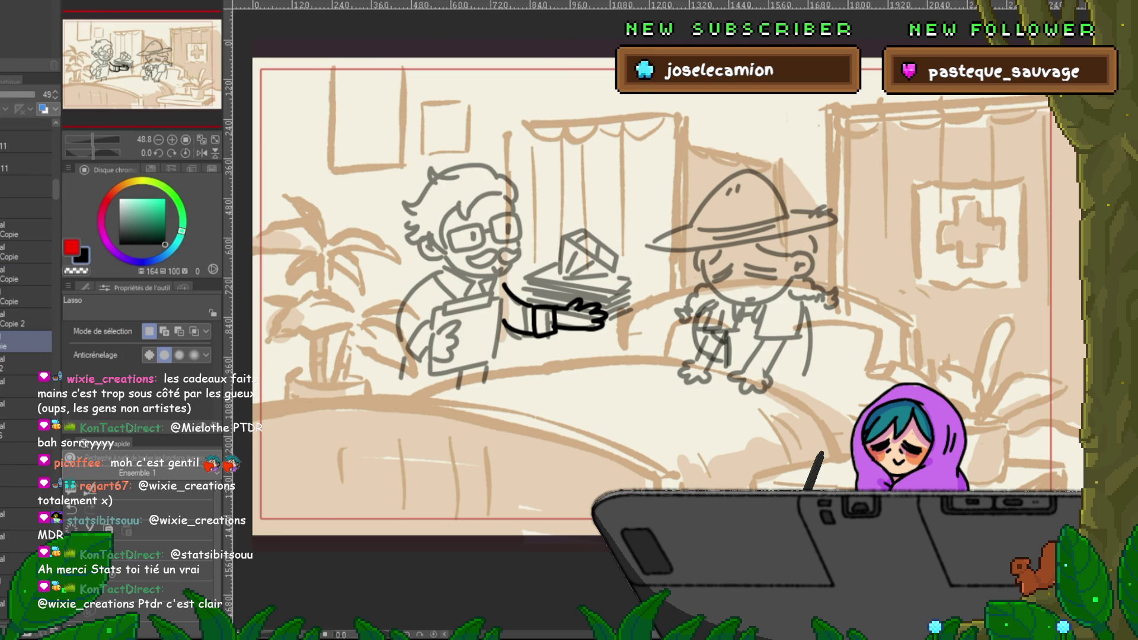
{"action": "key", "text": "ctrl+z"}
{"action": "key", "text": "ctrl+y"}
{"action": "left_click", "coordinate": [5, 346]}
{"action": "left_click", "coordinate": [4, 346]}
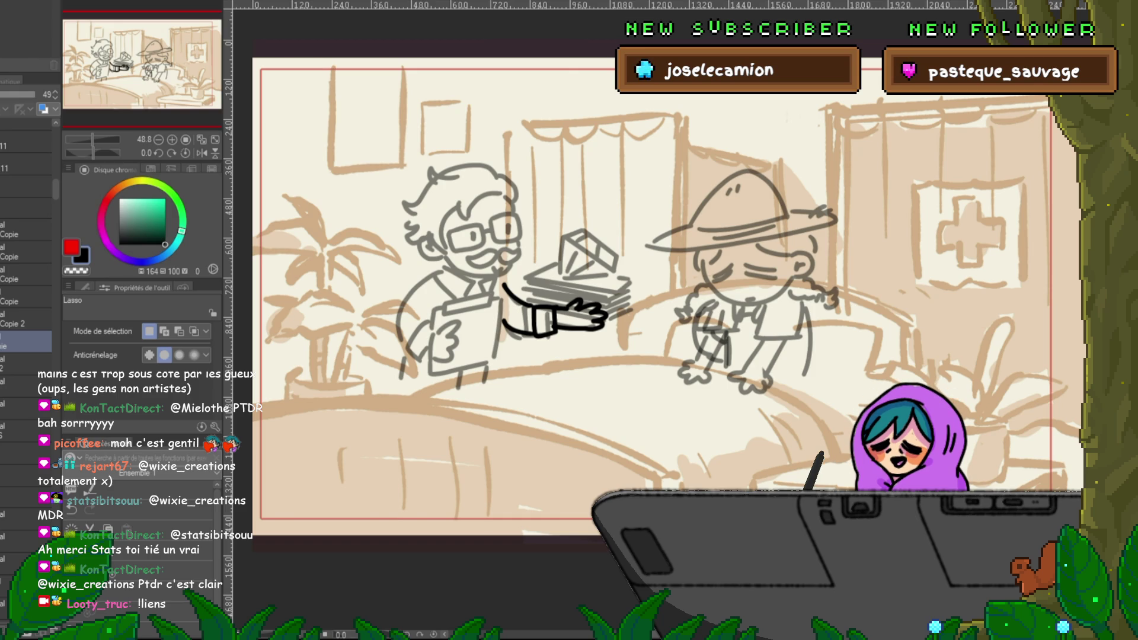
Step: Compare the bandaged-hat and books versions, settling on the hand holding the books
{"action": "key", "text": "ctrl+z"}
{"action": "key", "text": "ctrl+y"}
{"action": "key", "text": "ctrl+z"}
{"action": "key", "text": "ctrl+y"}
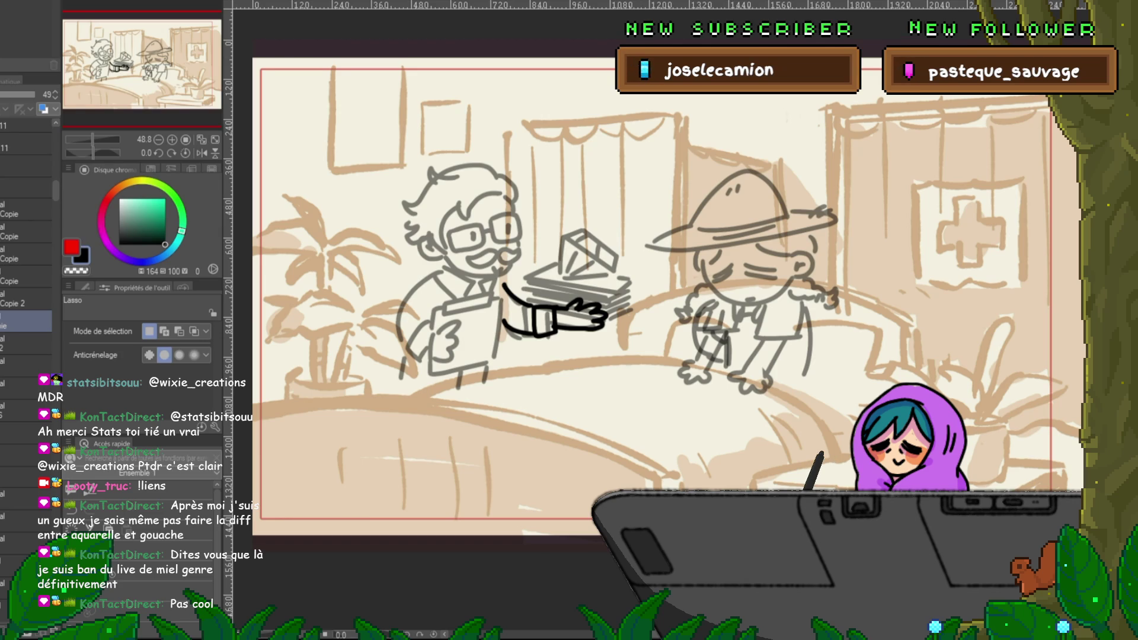
{"action": "left_click", "coordinate": [24, 299]}
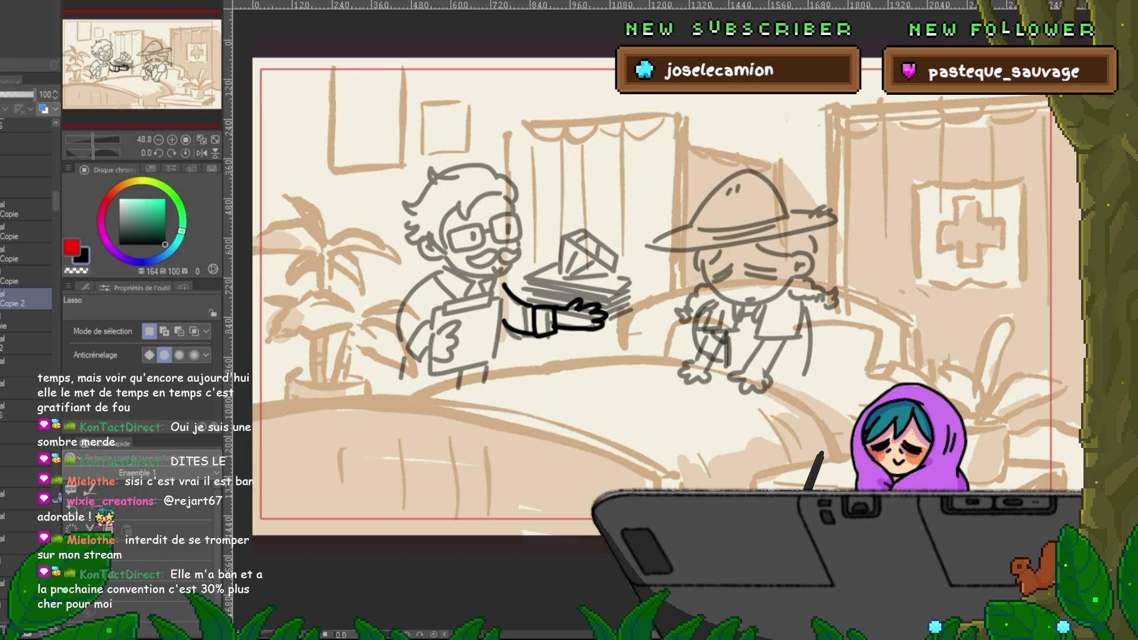
Step: Switch layers and step through history until the cream fill hides the clinic sketch
{"action": "left_click", "coordinate": [24, 610]}
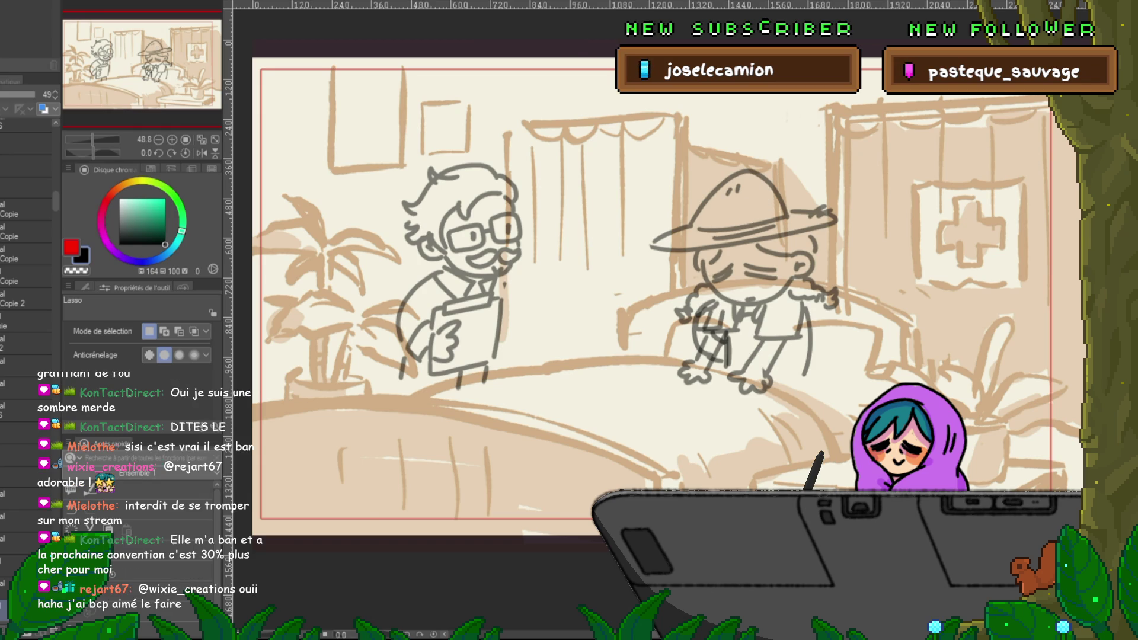
{"action": "left_click", "coordinate": [24, 517]}
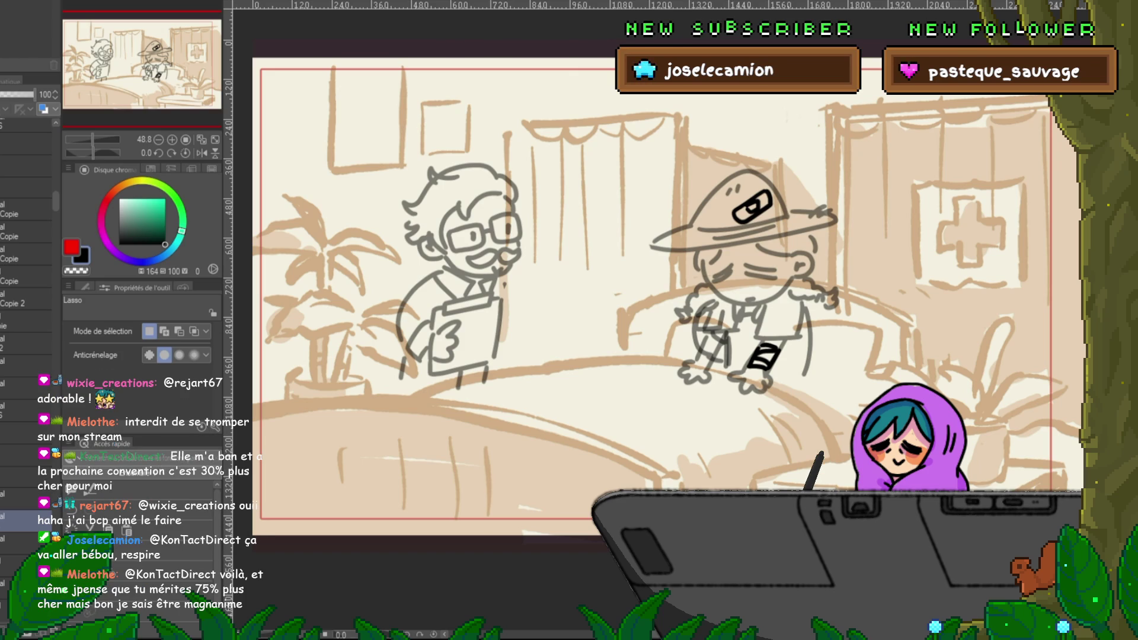
{"action": "key", "text": "ctrl+z"}
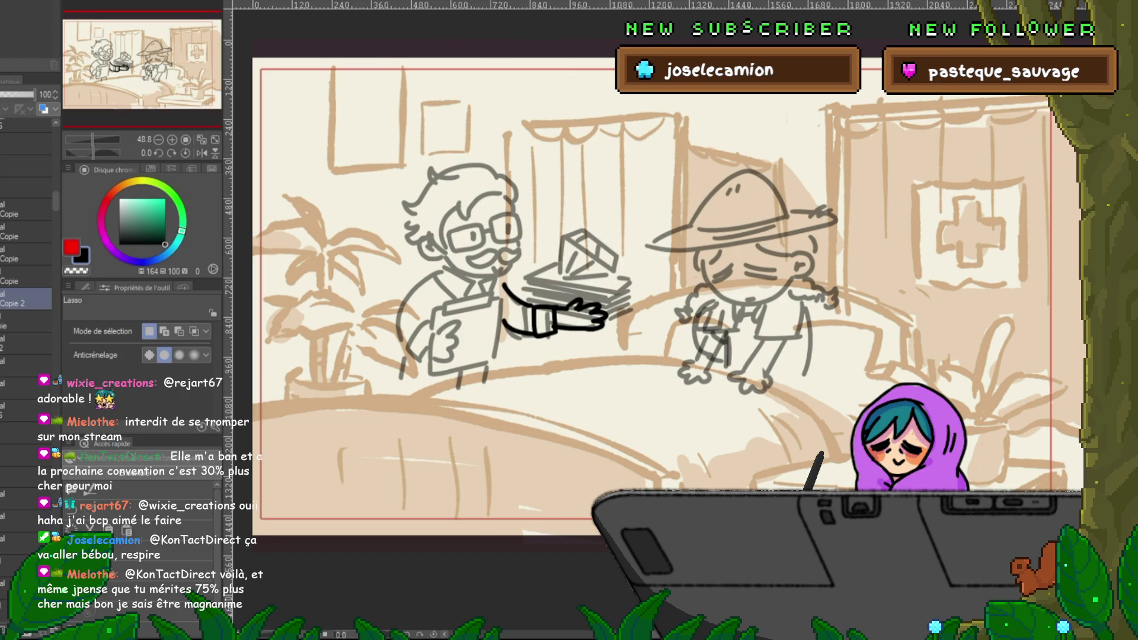
{"action": "key", "text": "ctrl+y"}
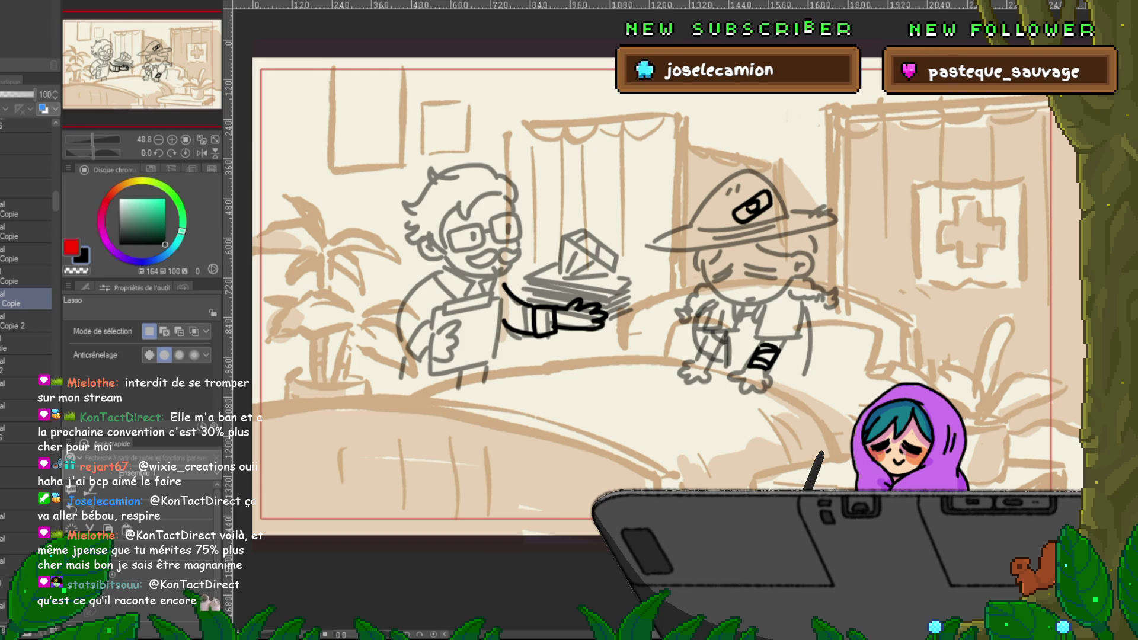
{"action": "scroll", "coordinate": [26, 237], "scroll_direction": "down", "scroll_amount": 5}
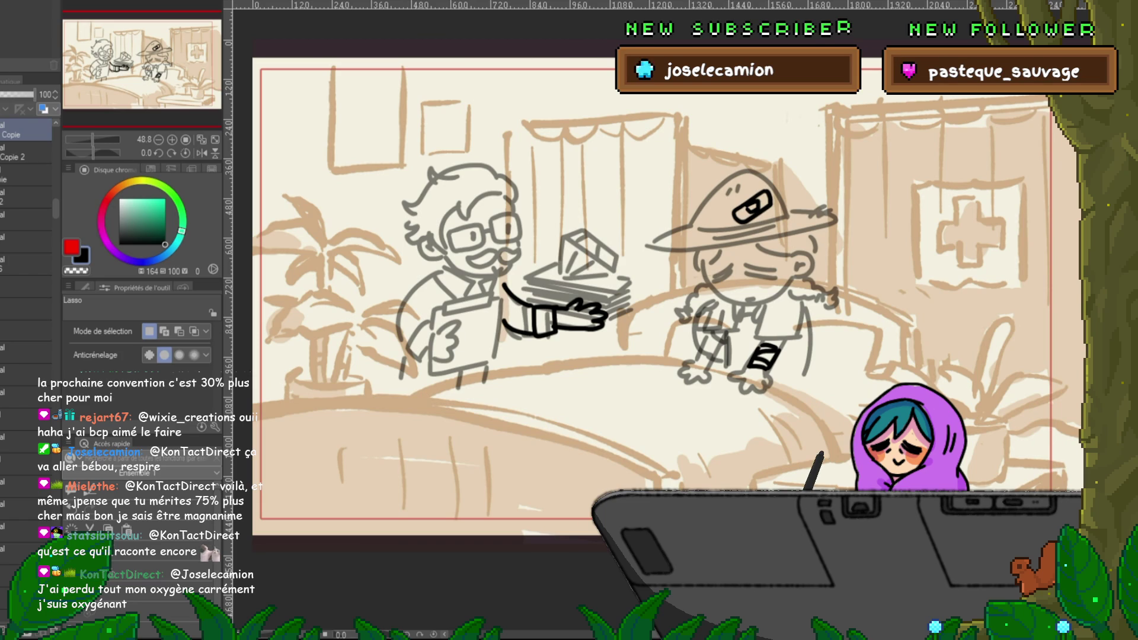
{"action": "key", "text": "ctrl+Tab"}
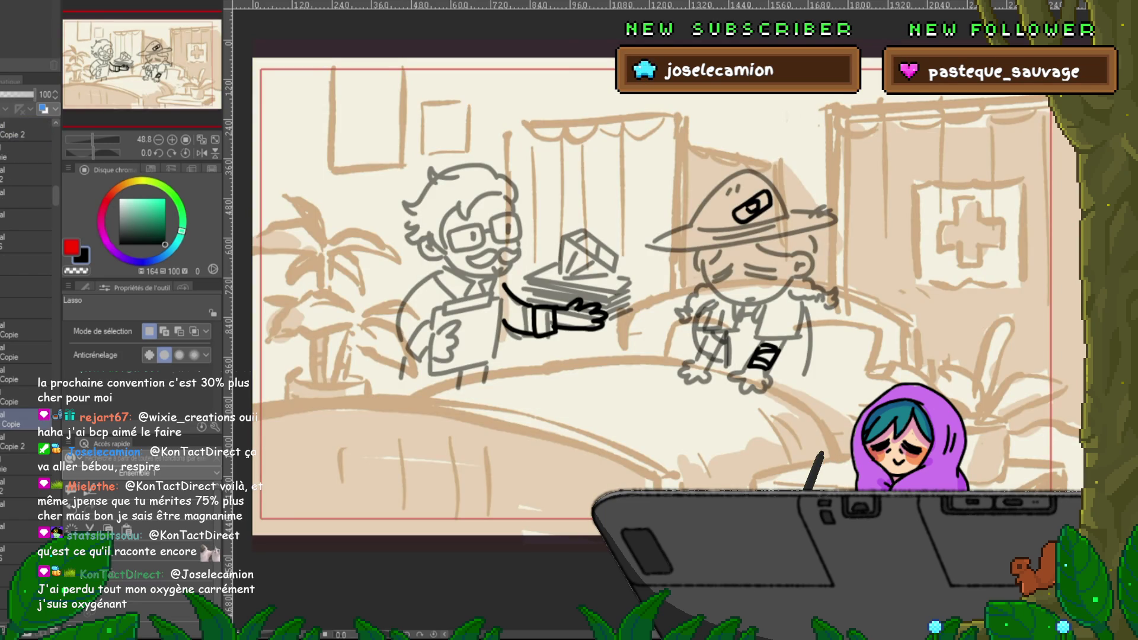
{"action": "key", "text": "ctrl+Tab"}
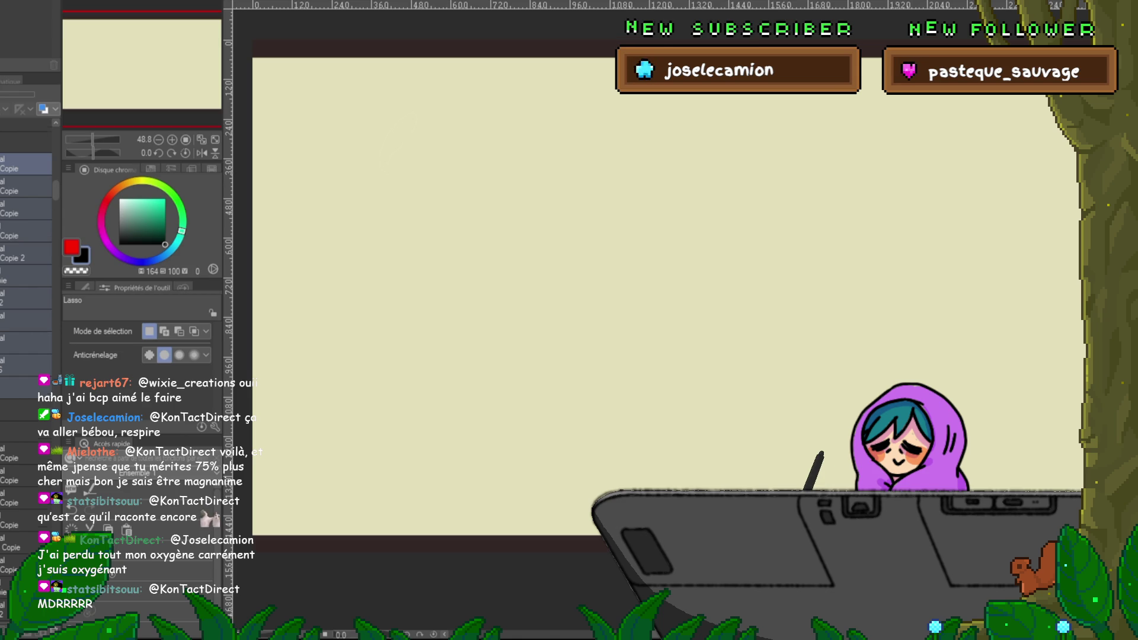
Step: Toggle the top cream fill layer off, on, and off again to reveal the sketch
{"action": "scroll", "coordinate": [27, 237], "scroll_direction": "up", "scroll_amount": 1}
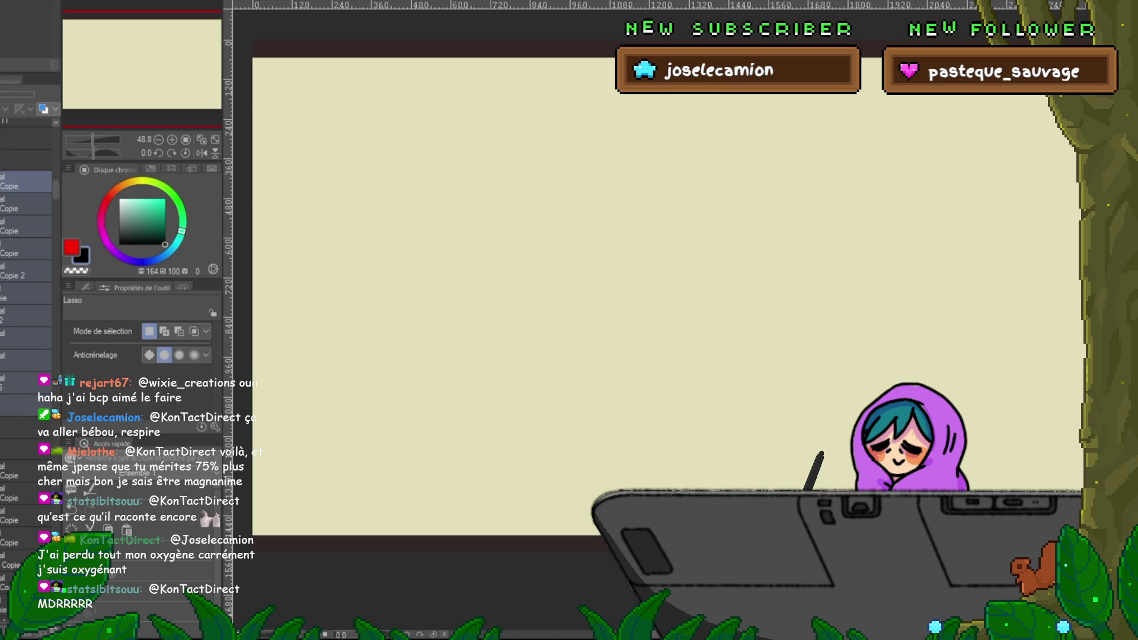
{"action": "key", "text": "ctrl+shift+n"}
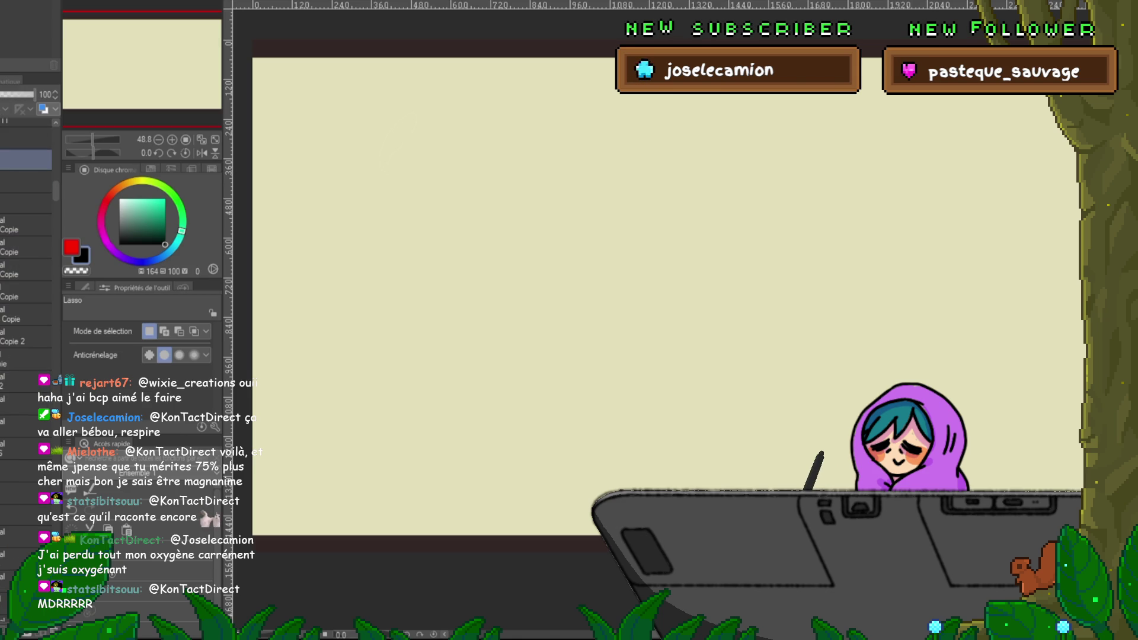
{"action": "key", "text": "ctrl+z"}
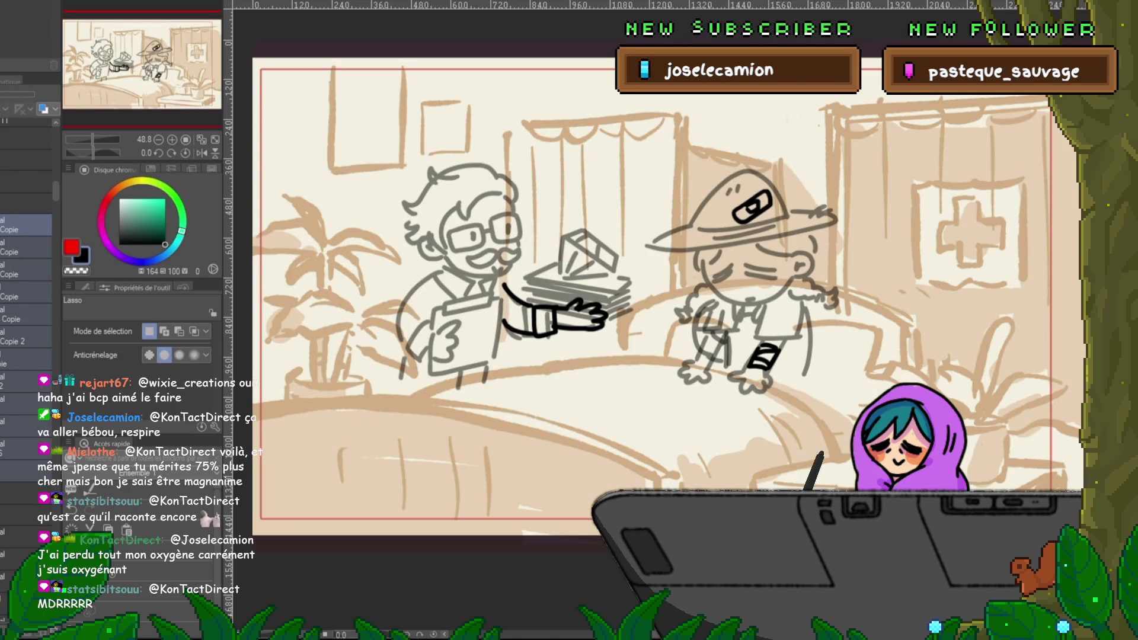
{"action": "key", "text": "ctrl+y"}
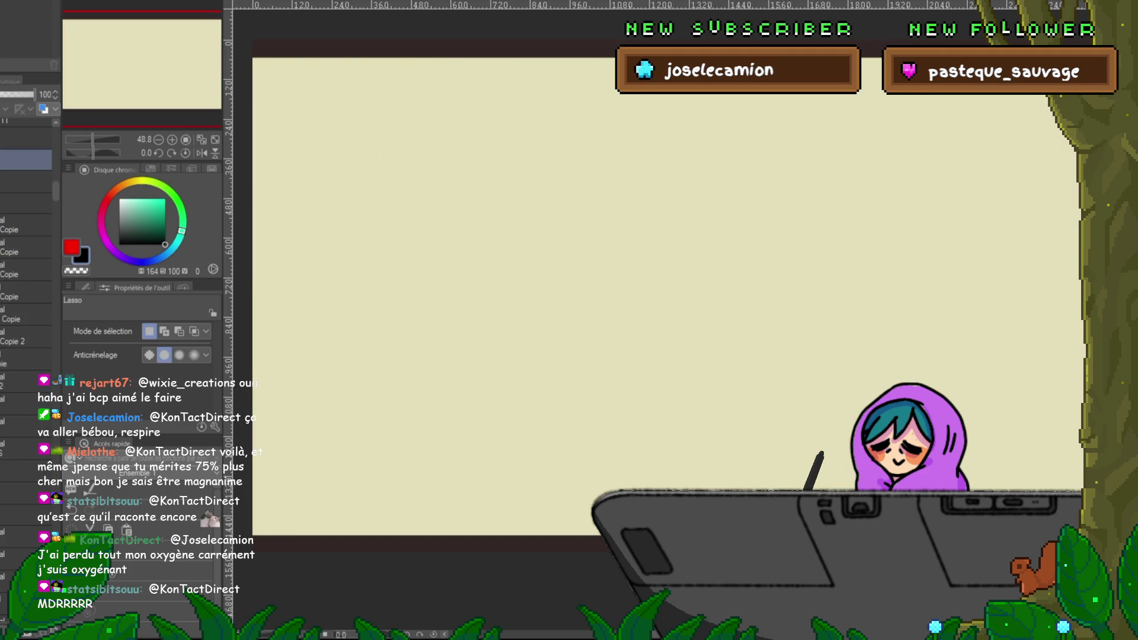
{"action": "key", "text": "ctrl+z"}
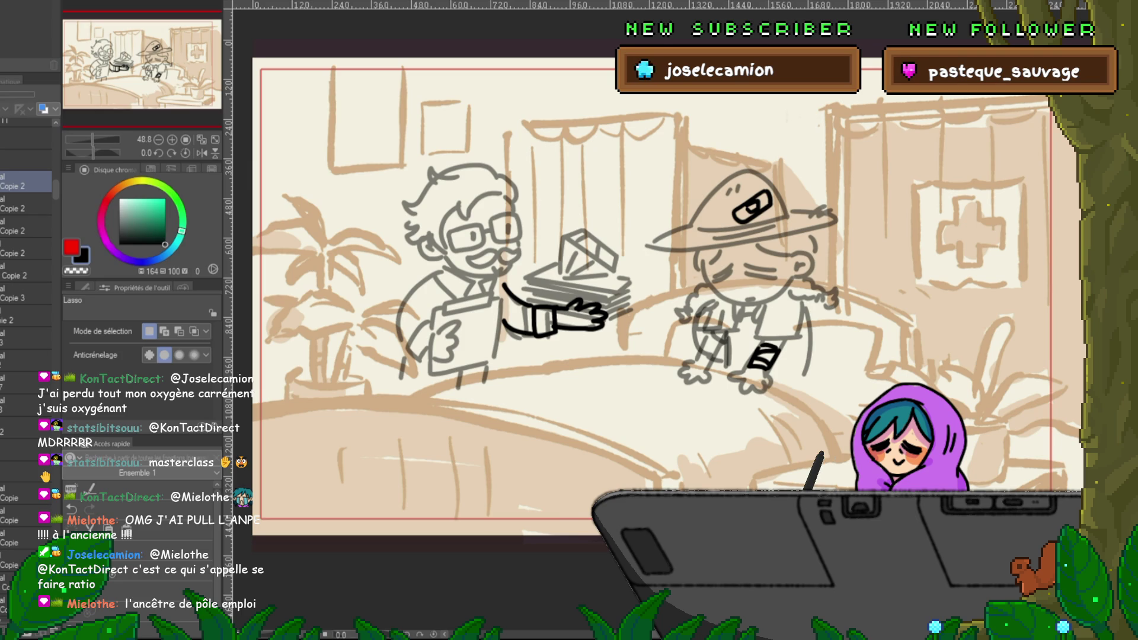
{"action": "key", "text": "ctrl+z"}
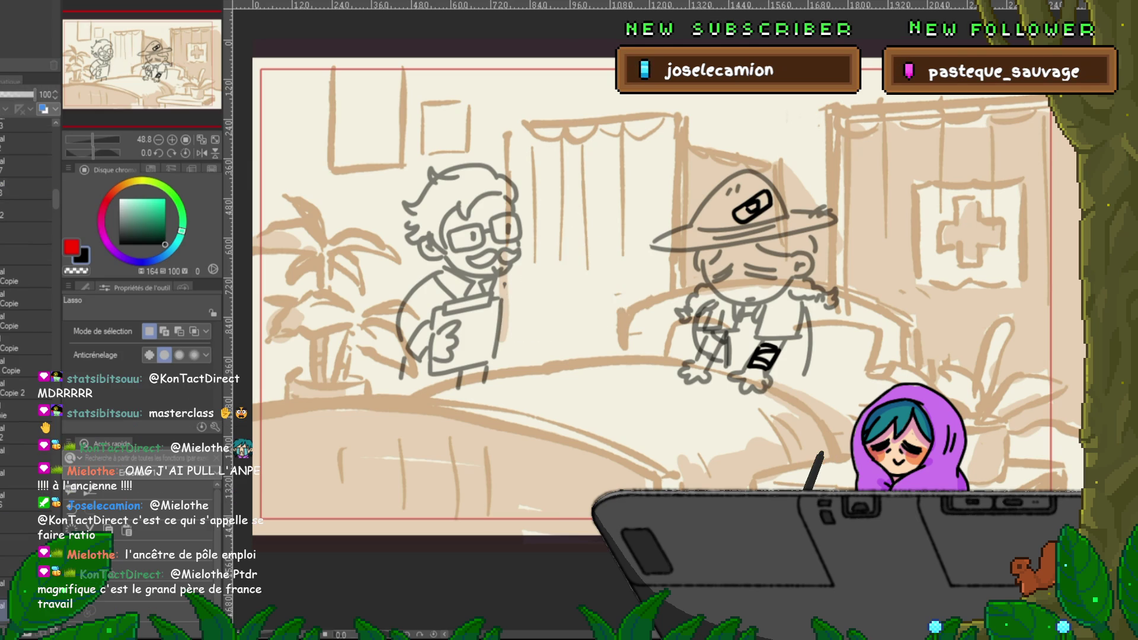
Step: Cut the grey book stack out of a lower sketch layer and paste it onto a new layer
{"action": "key", "text": "ctrl+y"}
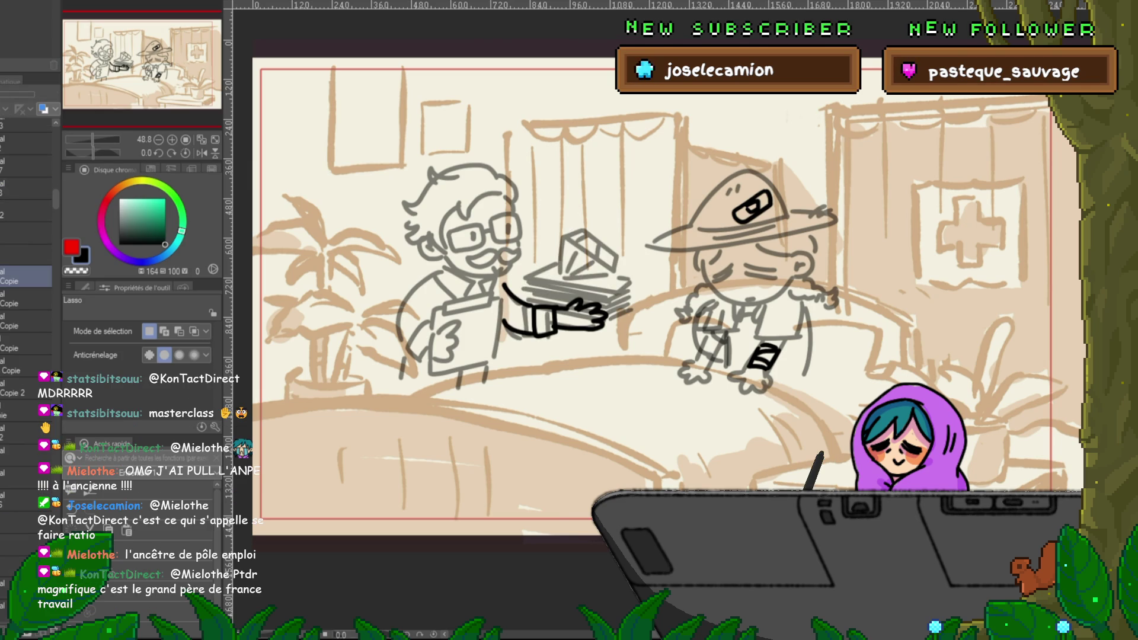
{"action": "left_click", "coordinate": [24, 410]}
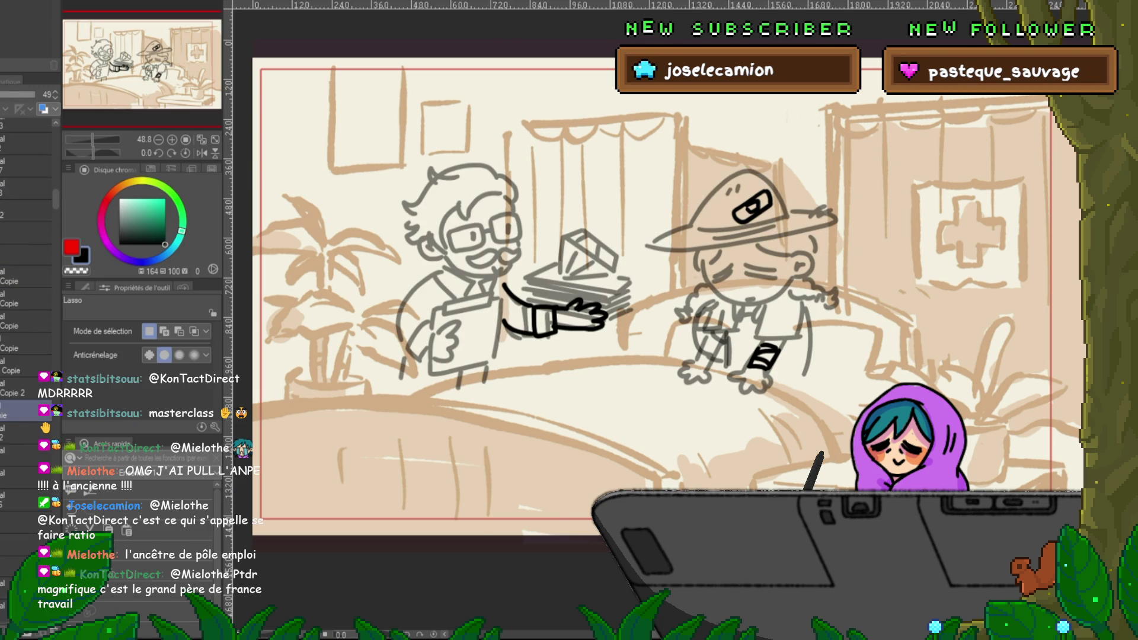
{"action": "left_click_drag", "start_coordinate": [505, 285], "coordinate": [534, 249]}
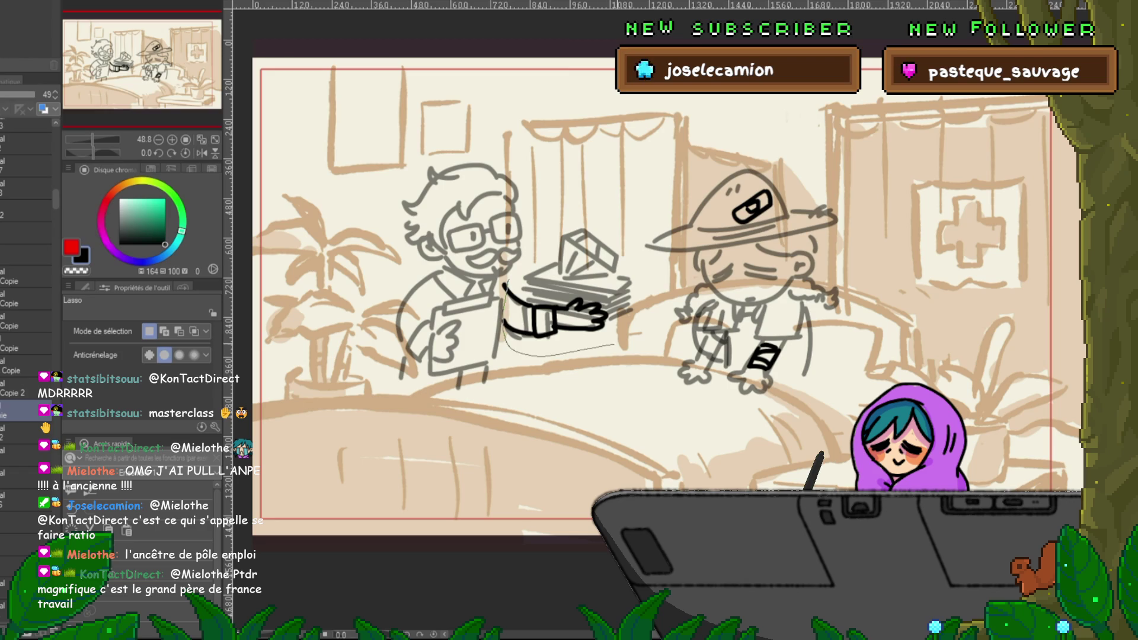
{"action": "key", "text": "Delete"}
{"action": "key", "text": "ctrl+d"}
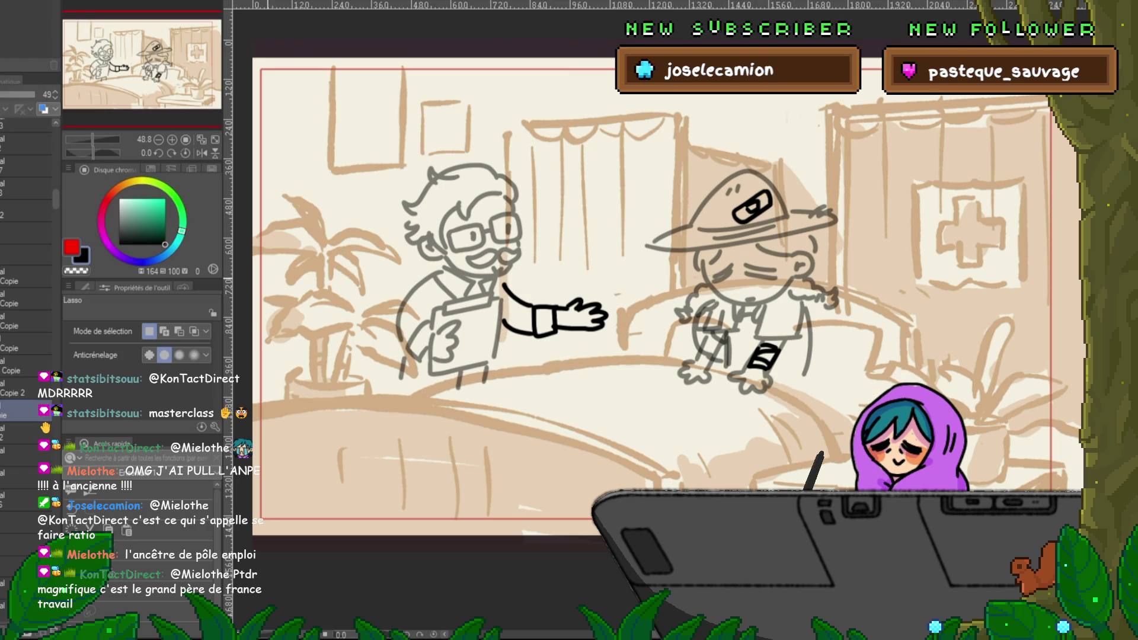
{"action": "key", "text": "ctrl+v"}
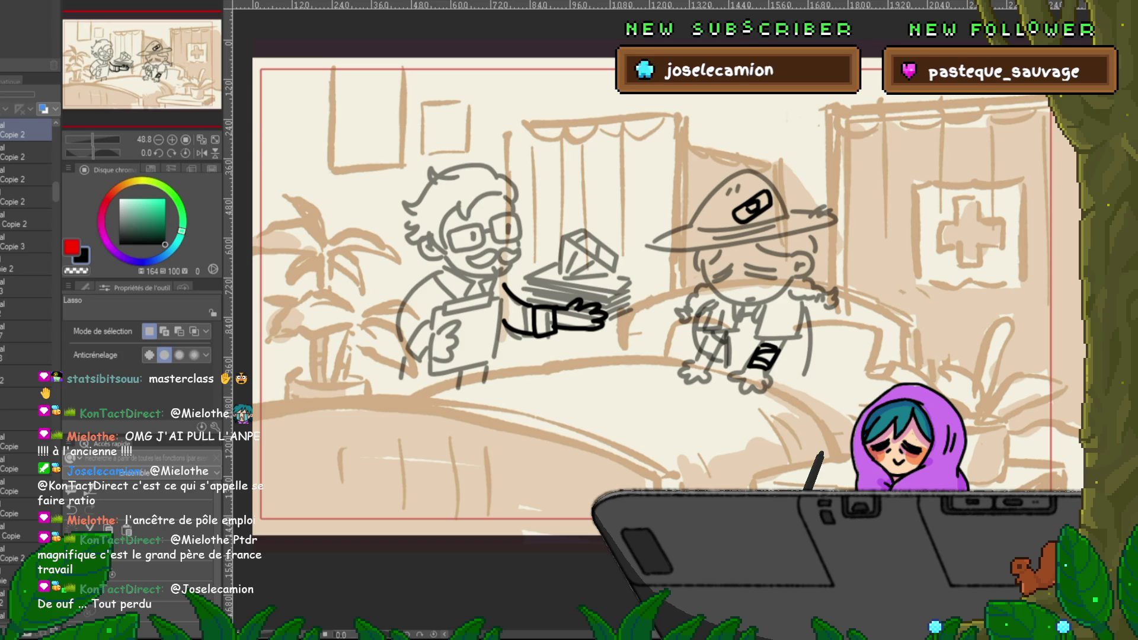
Step: Toggle the grey character sketch and the black outstretched arm to compare them
{"action": "scroll", "coordinate": [26, 266], "scroll_direction": "up", "scroll_amount": 4}
{"action": "left_click", "coordinate": [3, 336]}
{"action": "left_click", "coordinate": [3, 335]}
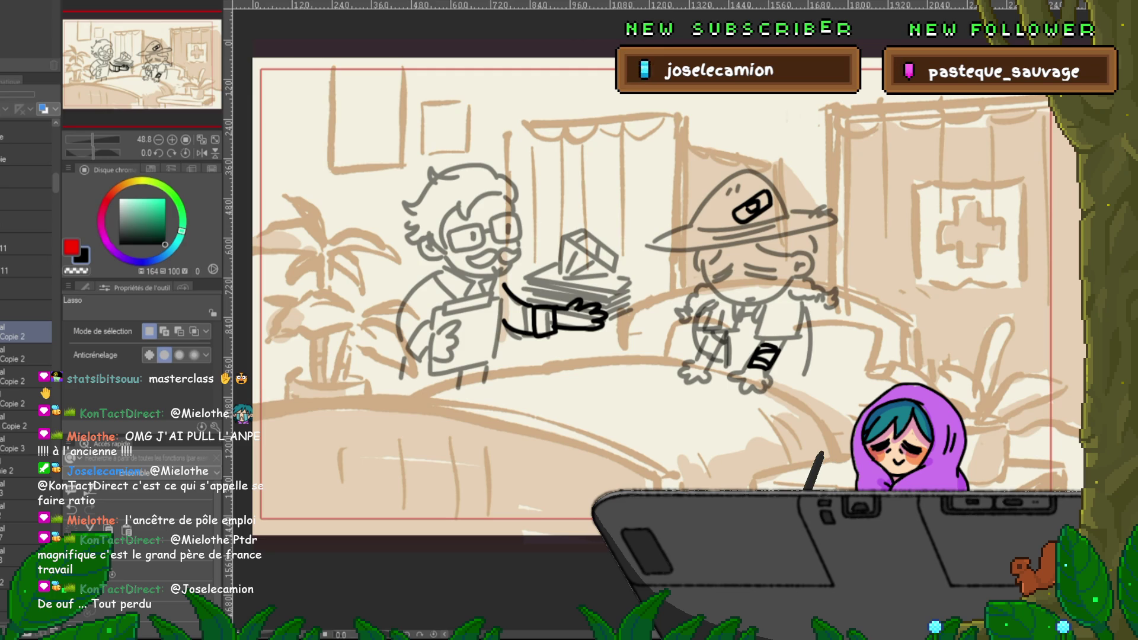
{"action": "scroll", "coordinate": [27, 297], "scroll_direction": "down", "scroll_amount": 3}
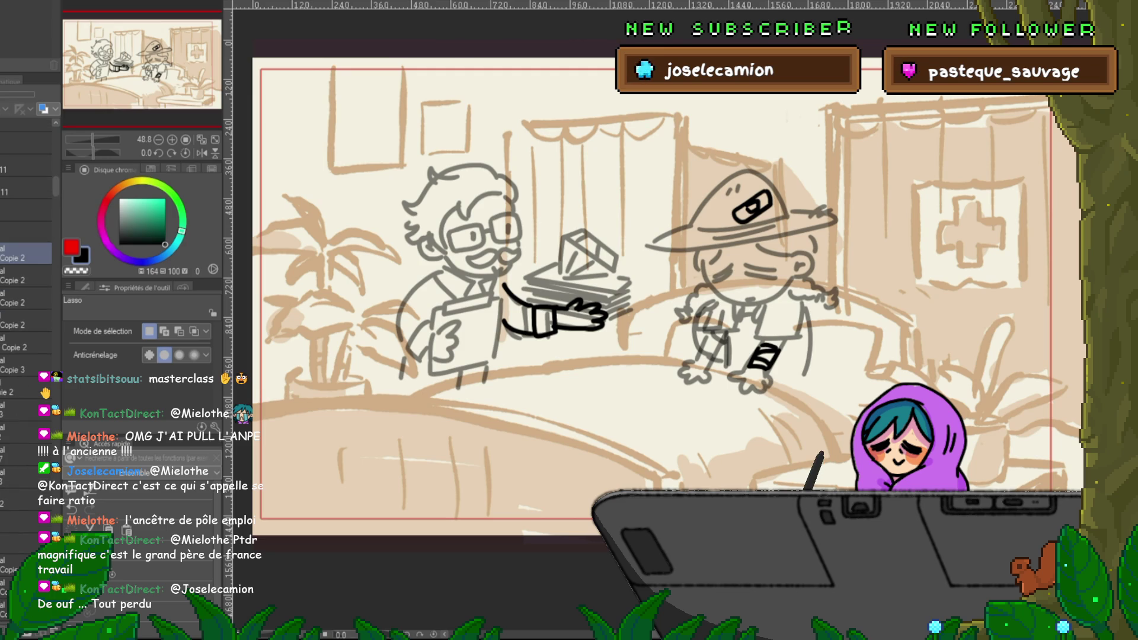
{"action": "key", "text": "Delete"}
{"action": "key", "text": "ctrl+z"}
{"action": "key", "text": "ctrl+y"}
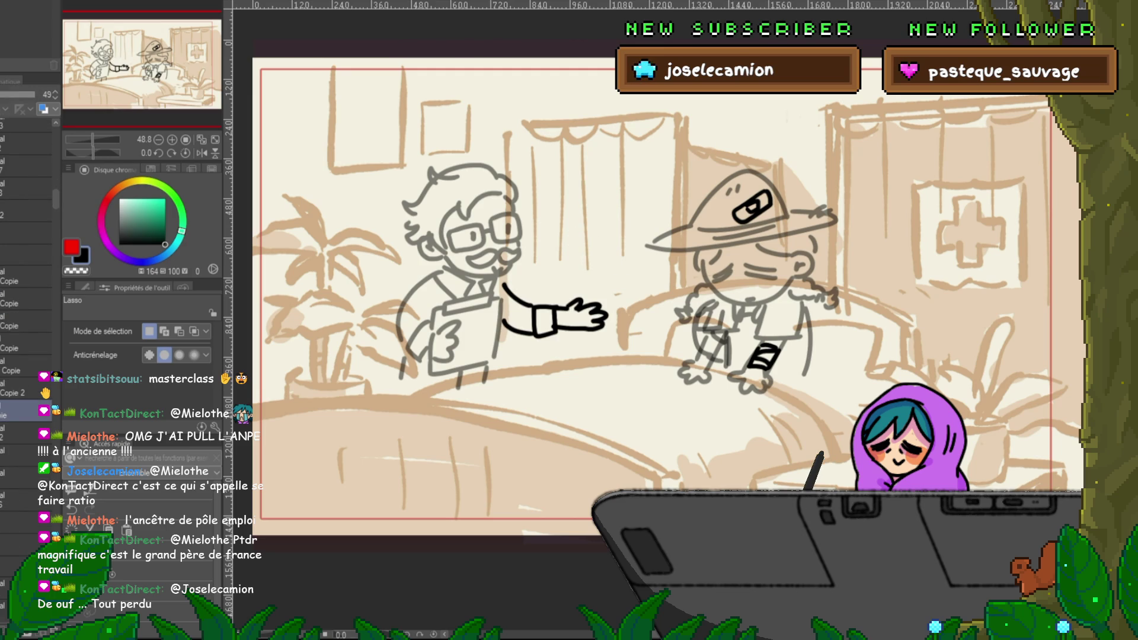
{"action": "key", "text": "ctrl+z"}
{"action": "key", "text": "ctrl+y"}
Step: Rework the grey strokes on the seated character's leg and the right character's legs and foot
{"action": "key", "text": "ctrl+z"}
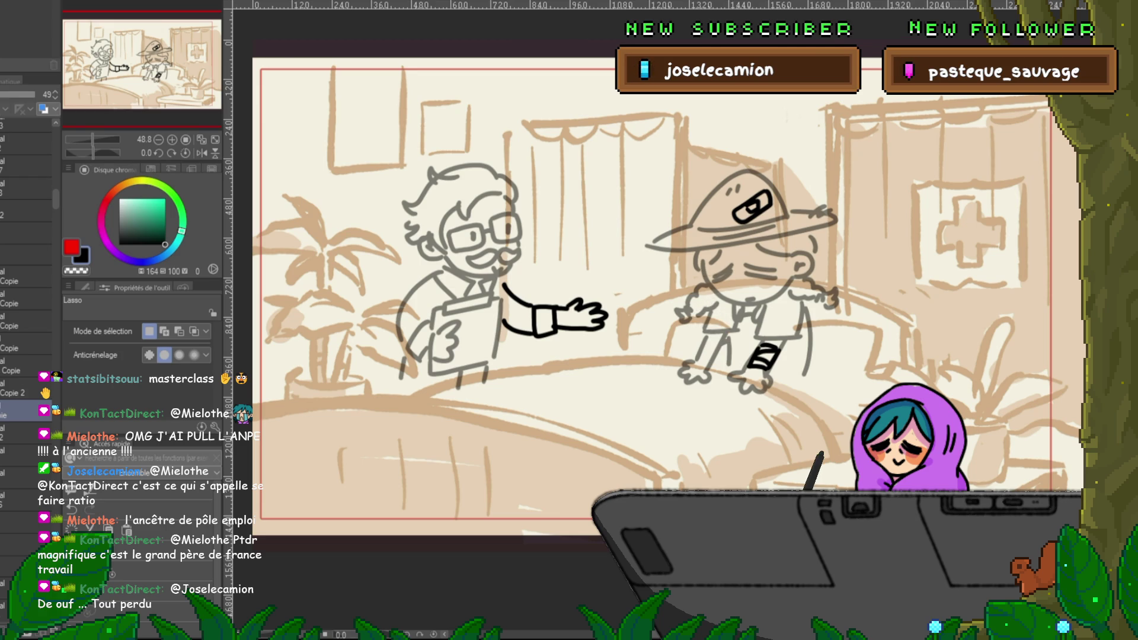
{"action": "key", "text": "ctrl+z"}
{"action": "scroll", "coordinate": [27, 296], "scroll_direction": "down", "scroll_amount": 2}
{"action": "scroll", "coordinate": [26, 296], "scroll_direction": "down", "scroll_amount": 2}
{"action": "scroll", "coordinate": [27, 296], "scroll_direction": "down", "scroll_amount": 2}
{"action": "key", "text": "ctrl+z"}
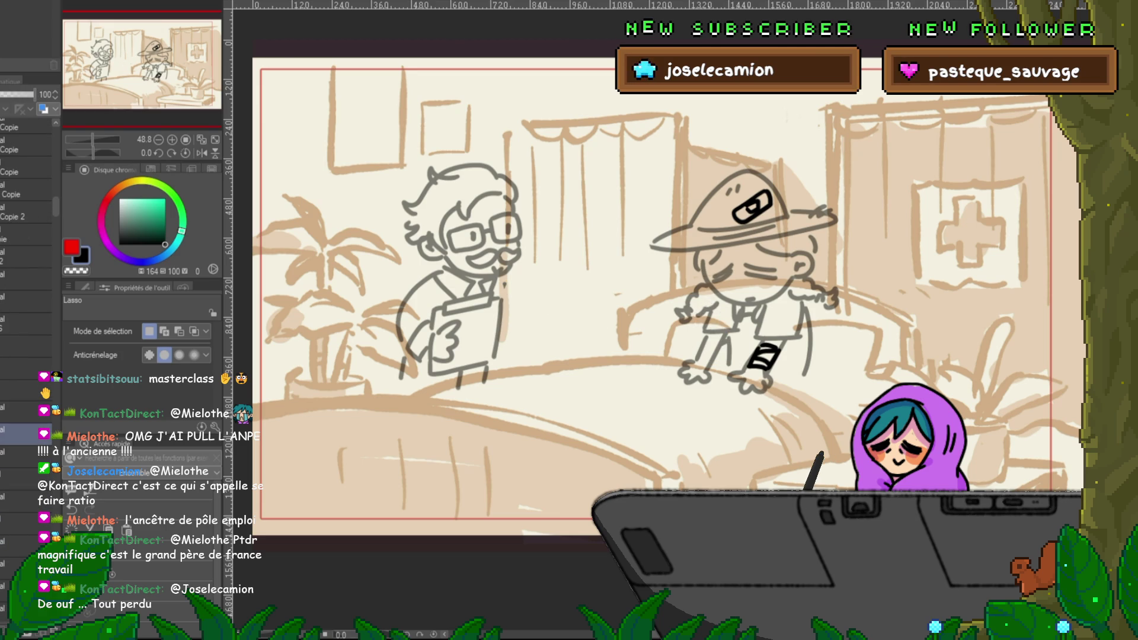
{"action": "key", "text": "ctrl+z"}
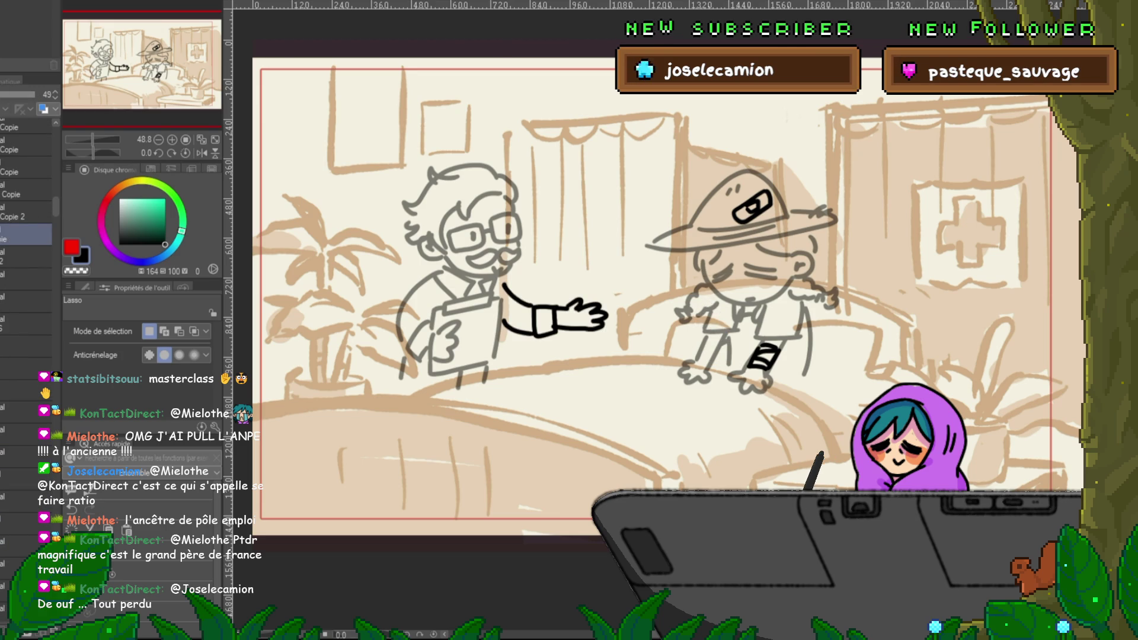
{"action": "left_click_drag", "start_coordinate": [699, 314], "coordinate": [718, 363]}
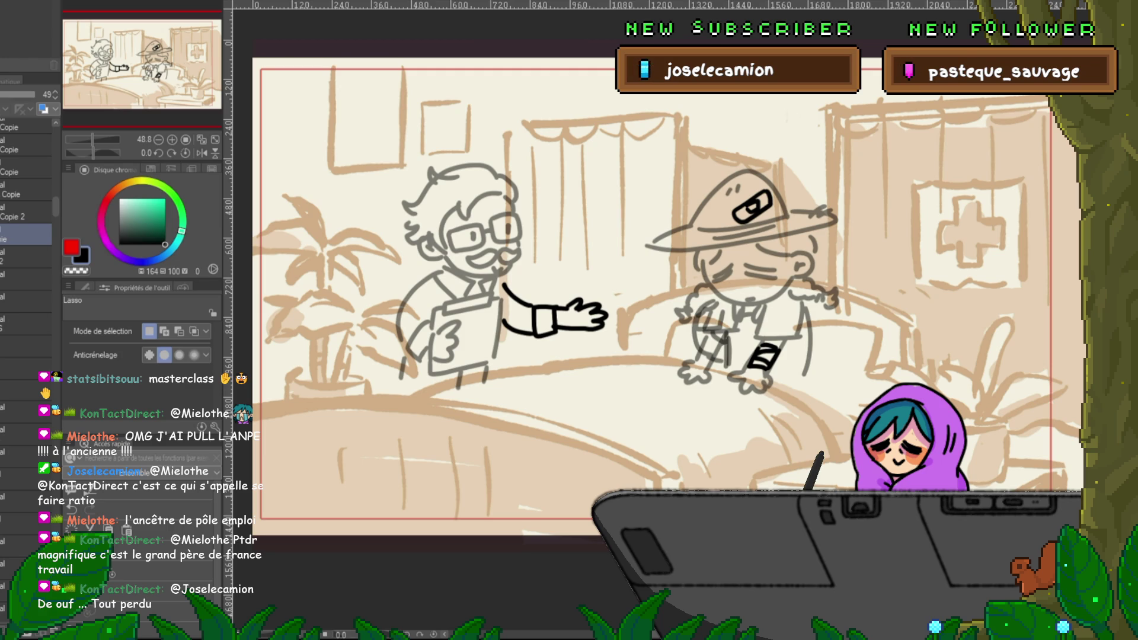
{"action": "key", "text": "v"}
{"action": "key", "text": "v"}
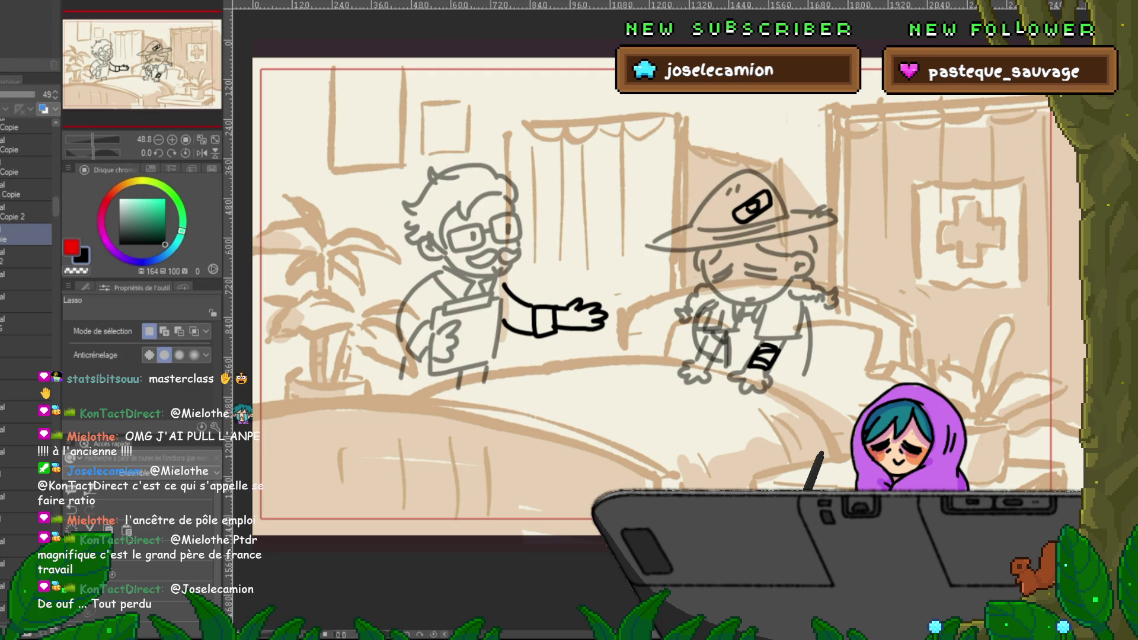
{"action": "mouse_move", "coordinate": [706, 331]}
{"action": "left_mouse_down"}
{"action": "mouse_move", "coordinate": [680, 377]}
{"action": "mouse_move", "coordinate": [711, 368]}
{"action": "mouse_move", "coordinate": [724, 345]}
{"action": "left_mouse_up"}
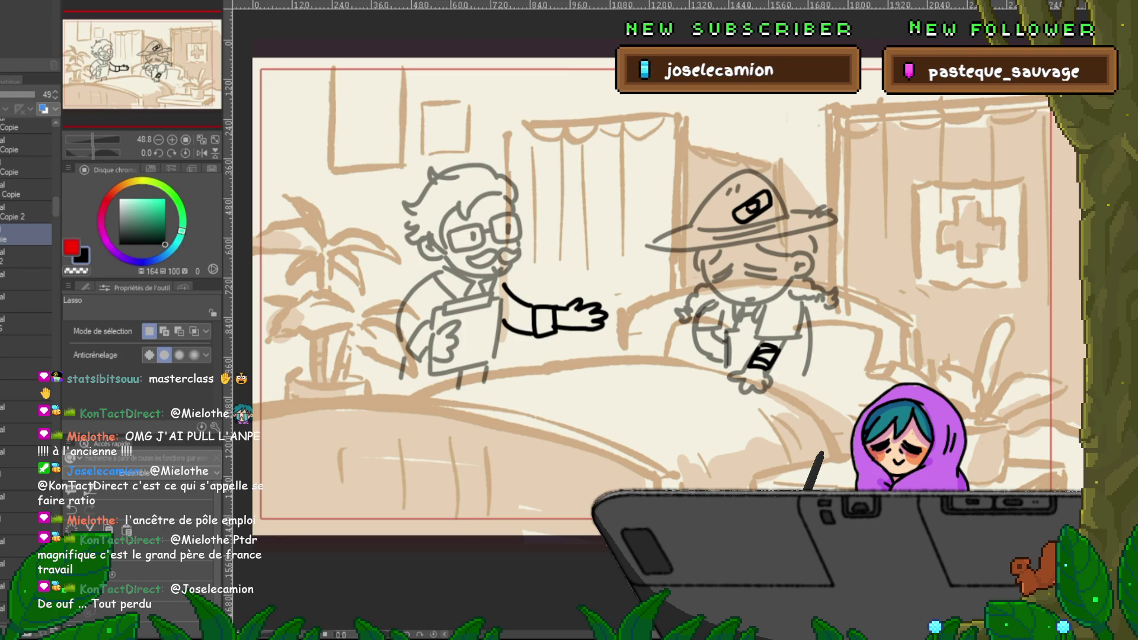
Step: Flip between frames comparing the arm and advance to the paper-stack frame
{"action": "key", "text": "ctrl+z"}
{"action": "key", "text": "ctrl+y"}
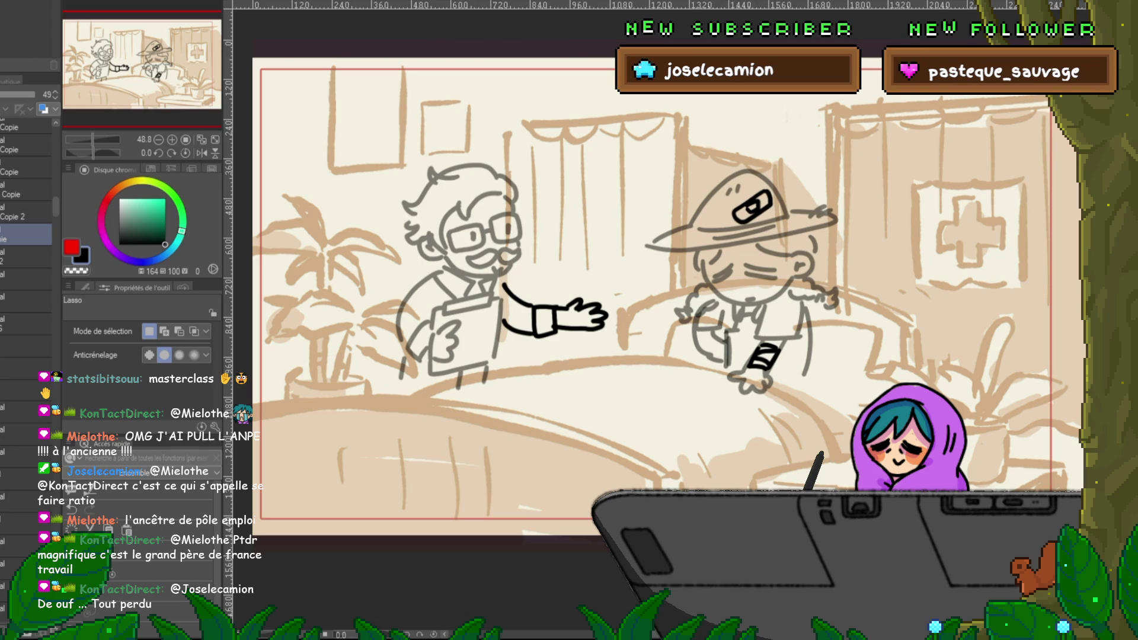
{"action": "key", "text": "ctrl+y"}
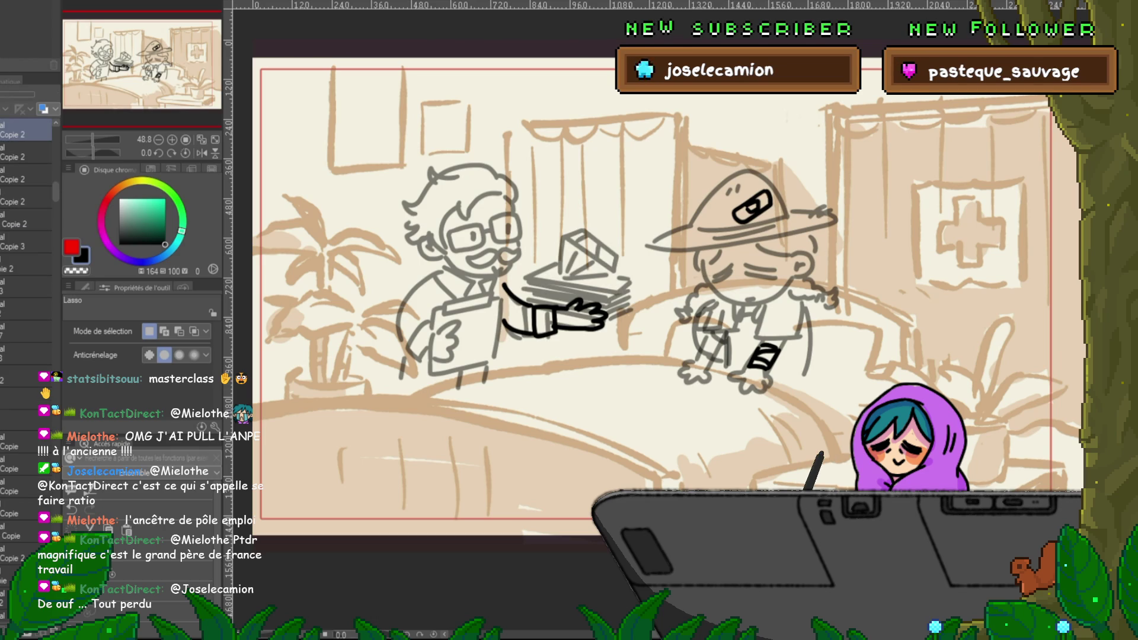
{"action": "scroll", "coordinate": [27, 237], "scroll_direction": "up", "scroll_amount": 1}
{"action": "scroll", "coordinate": [27, 266], "scroll_direction": "up", "scroll_amount": 2}
Step: On a lower sketch layer, clear stray grey strokes and delete the left character's black arm
{"action": "key", "text": "ctrl+y"}
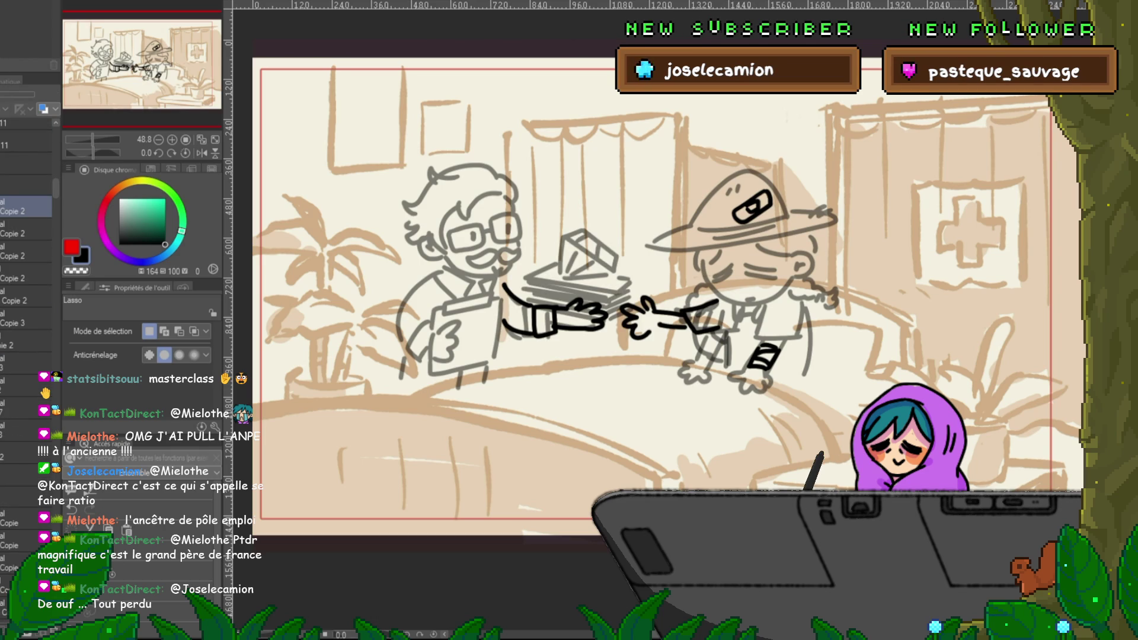
{"action": "left_click", "coordinate": [24, 345]}
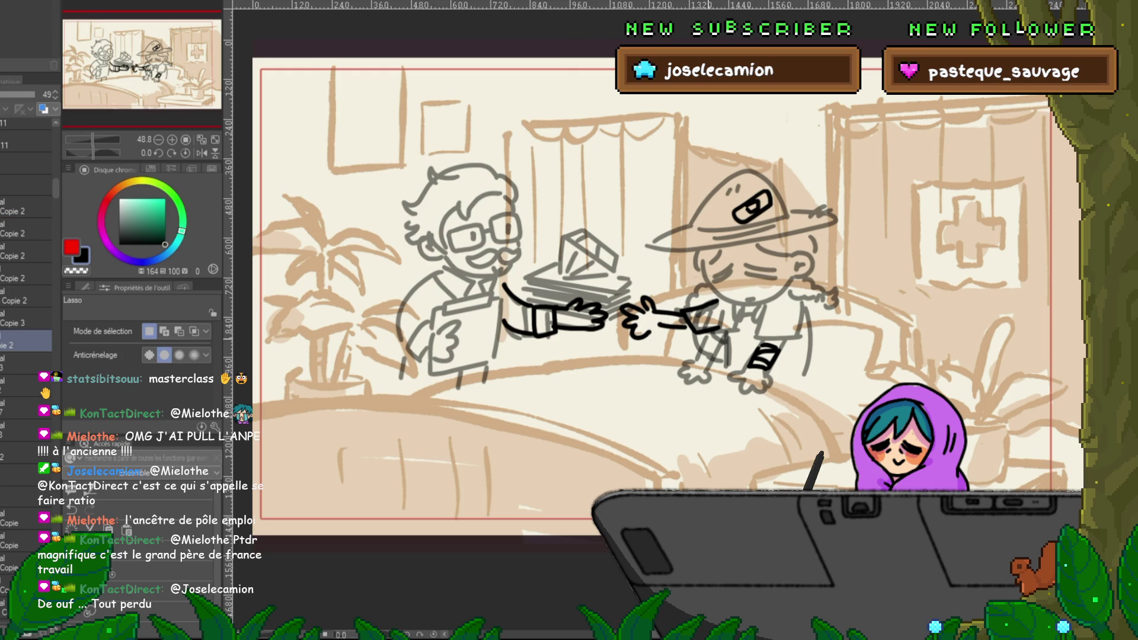
{"action": "key", "text": "ctrl+z"}
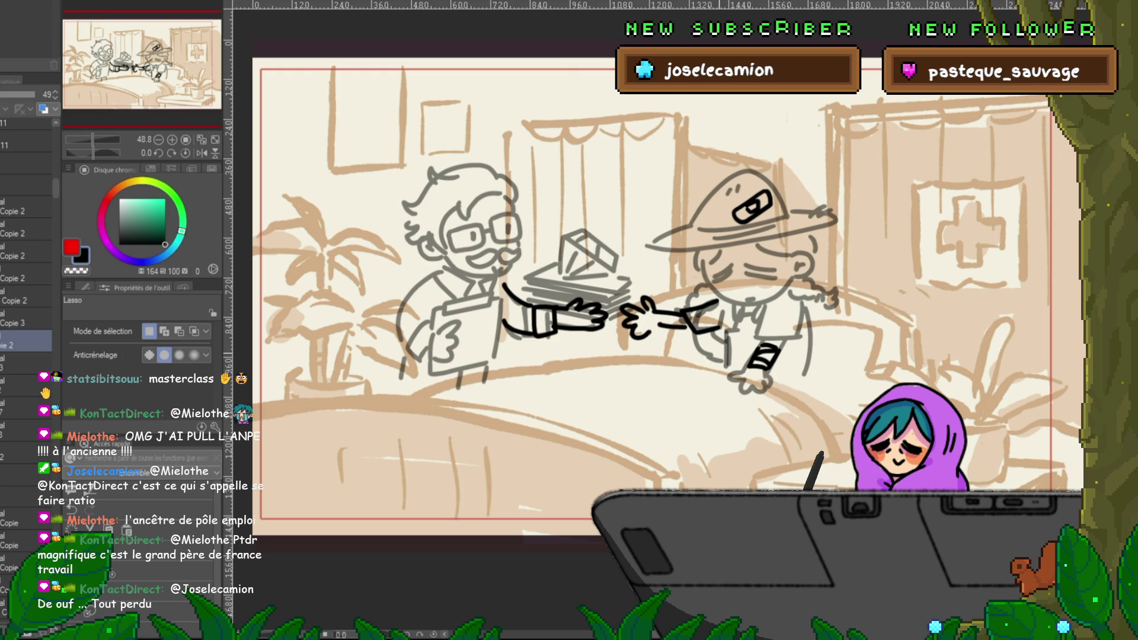
{"action": "key", "text": "ctrl+z"}
{"action": "key", "text": "ctrl+y"}
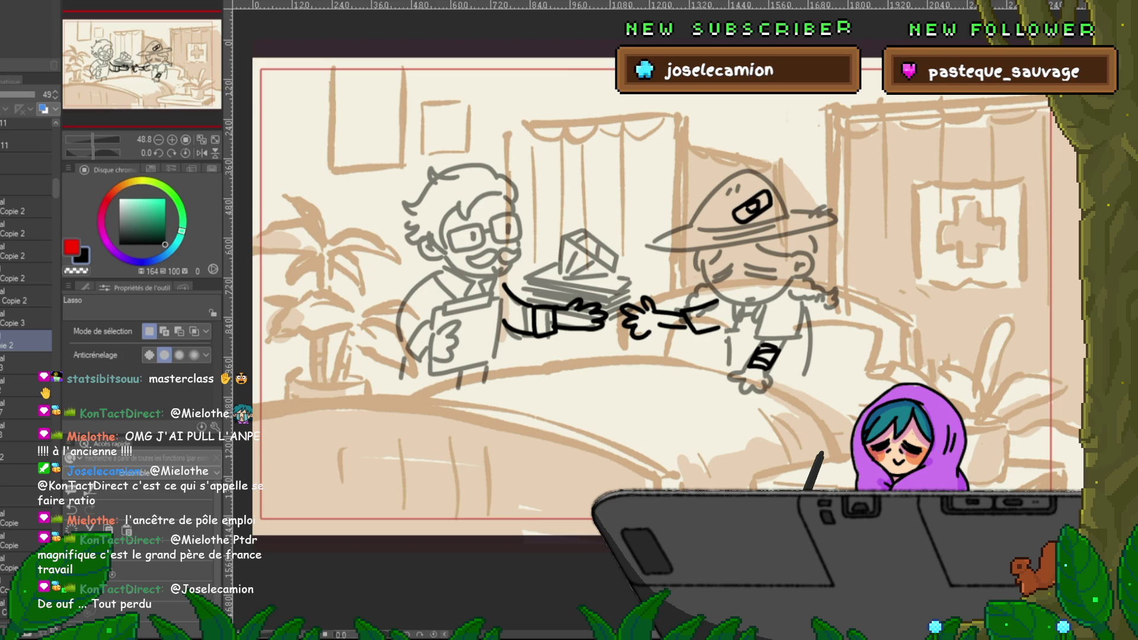
{"action": "key", "text": "Delete"}
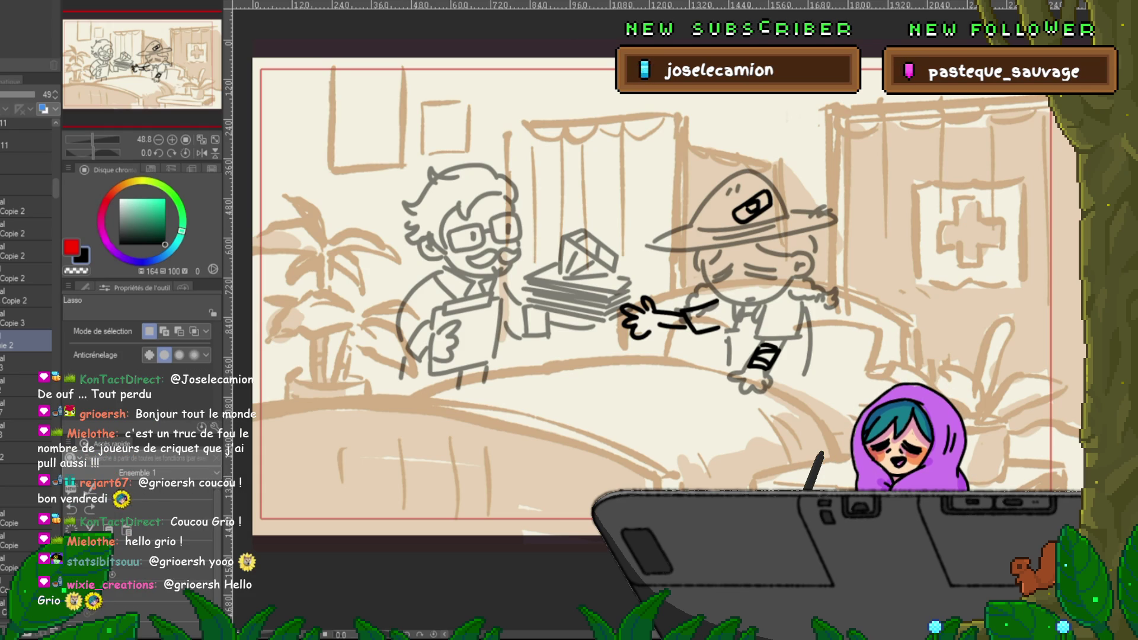
{"action": "key", "text": "space"}
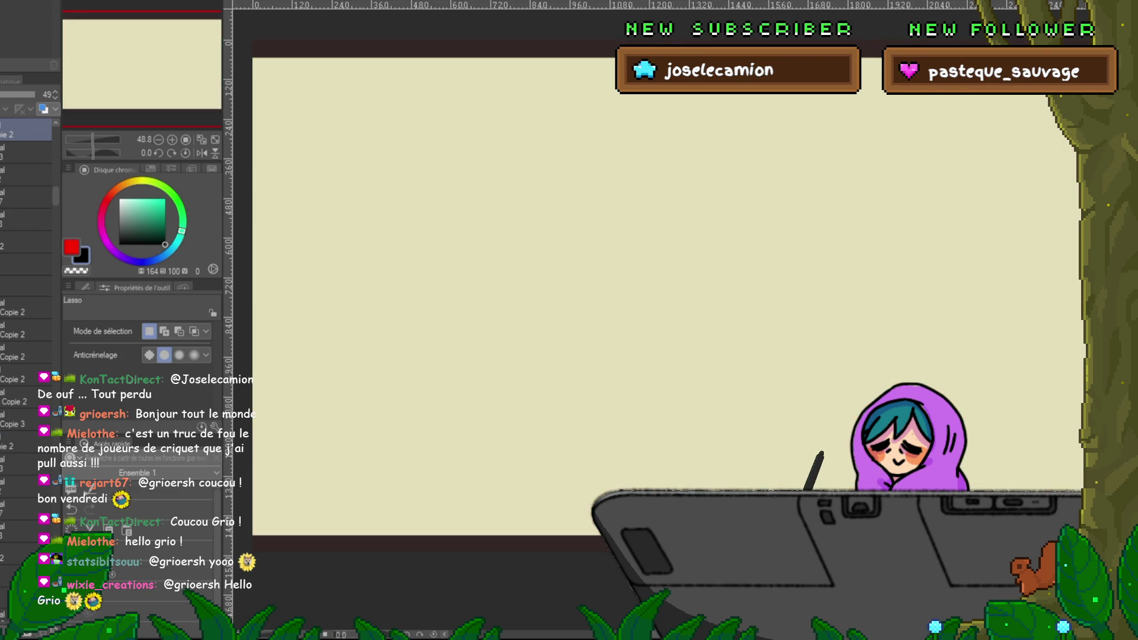
Step: Select a range of sketch layers, then restore the clinic sketch and compare the reaching arm
{"action": "left_click_drag", "start_coordinate": [27, 131], "coordinate": [26, 345]}
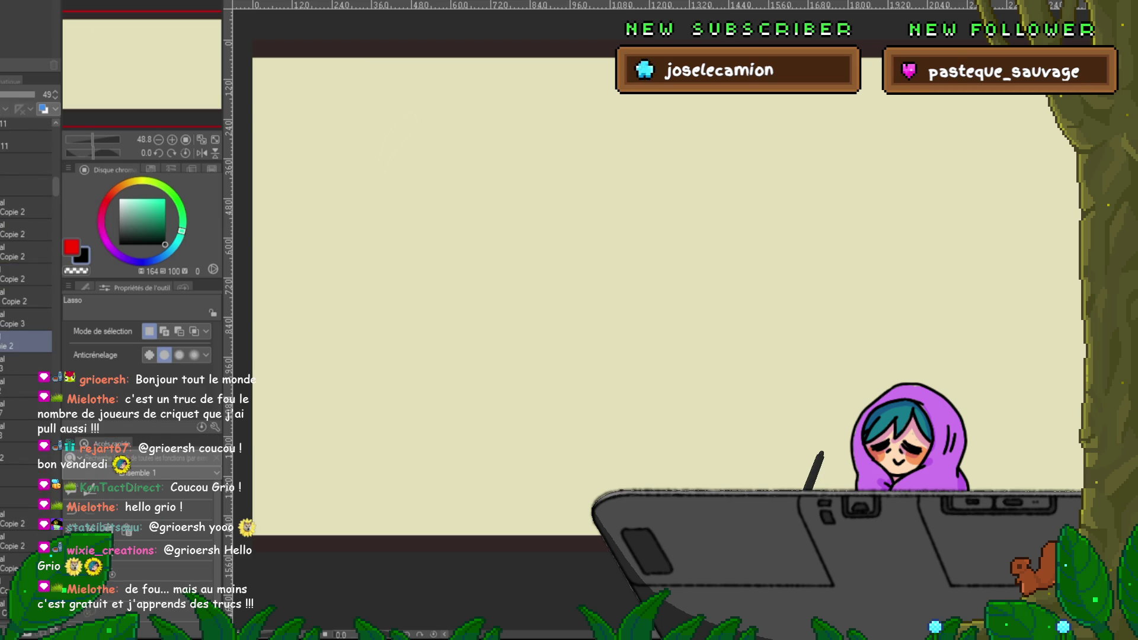
{"action": "left_click", "coordinate": [24, 207]}
{"action": "left_click", "coordinate": [24, 456], "text": "shift"}
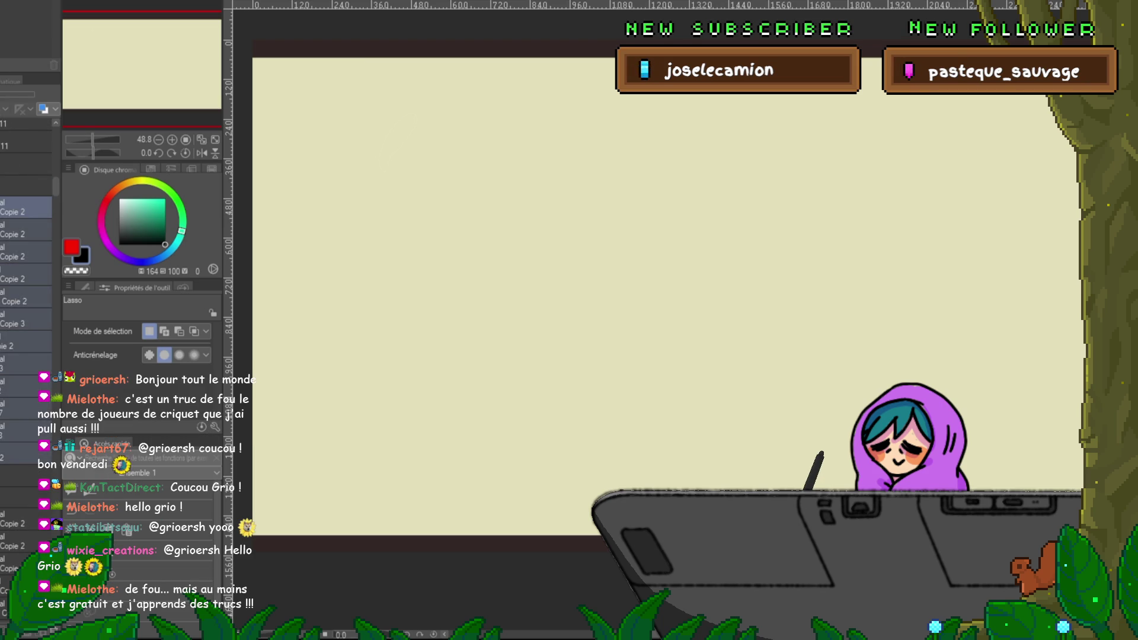
{"action": "key", "text": "ctrl+g"}
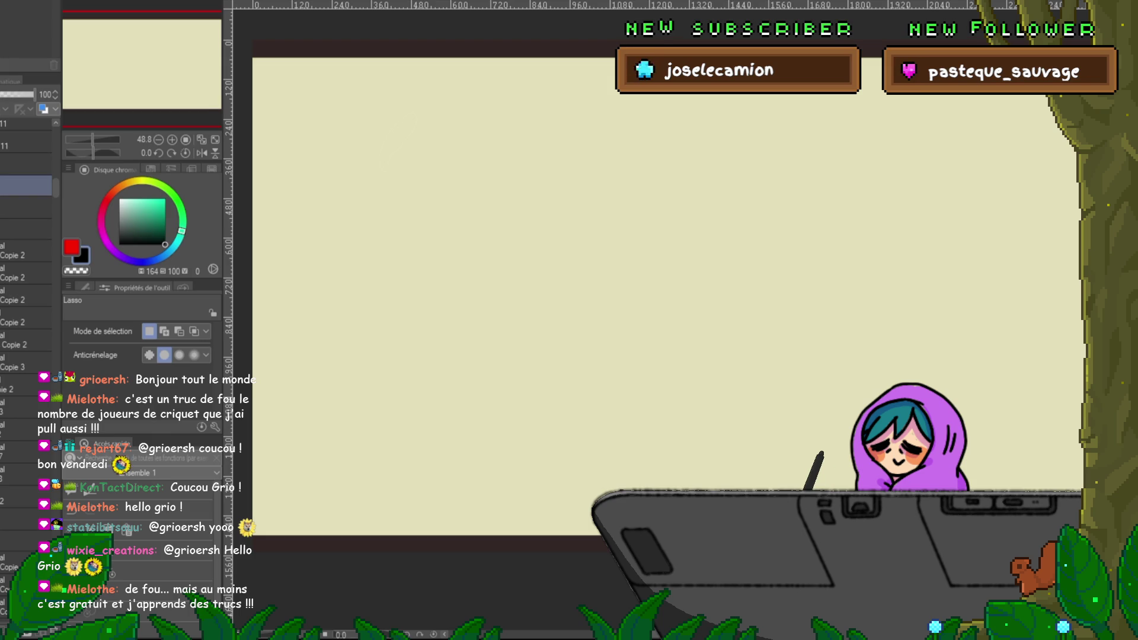
{"action": "key", "text": "ctrl+z"}
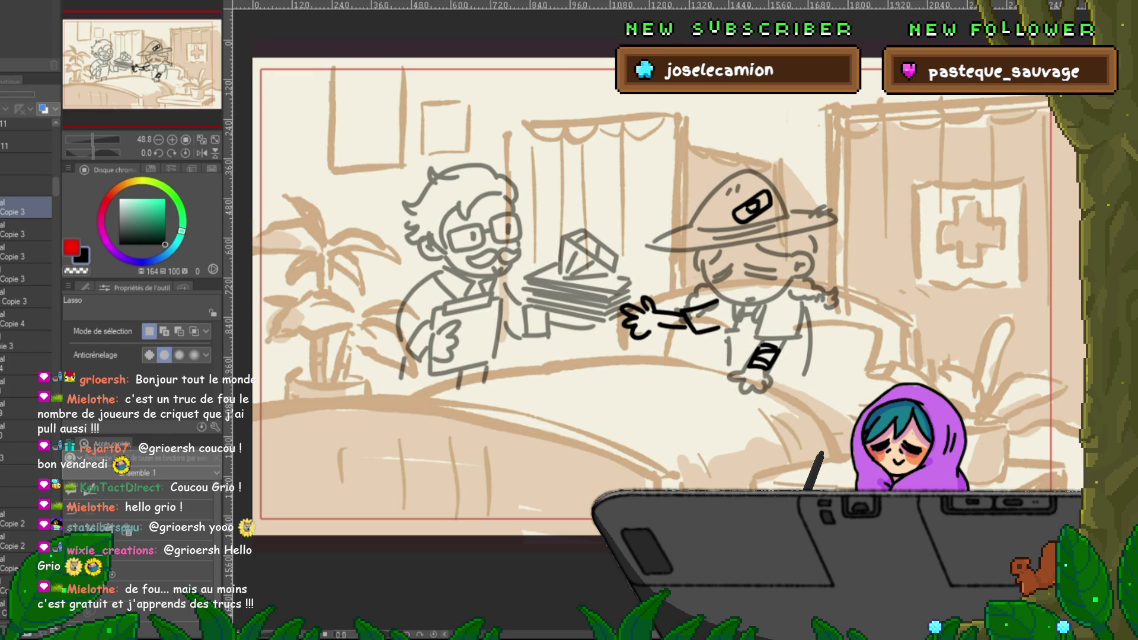
{"action": "key", "text": "ctrl+z"}
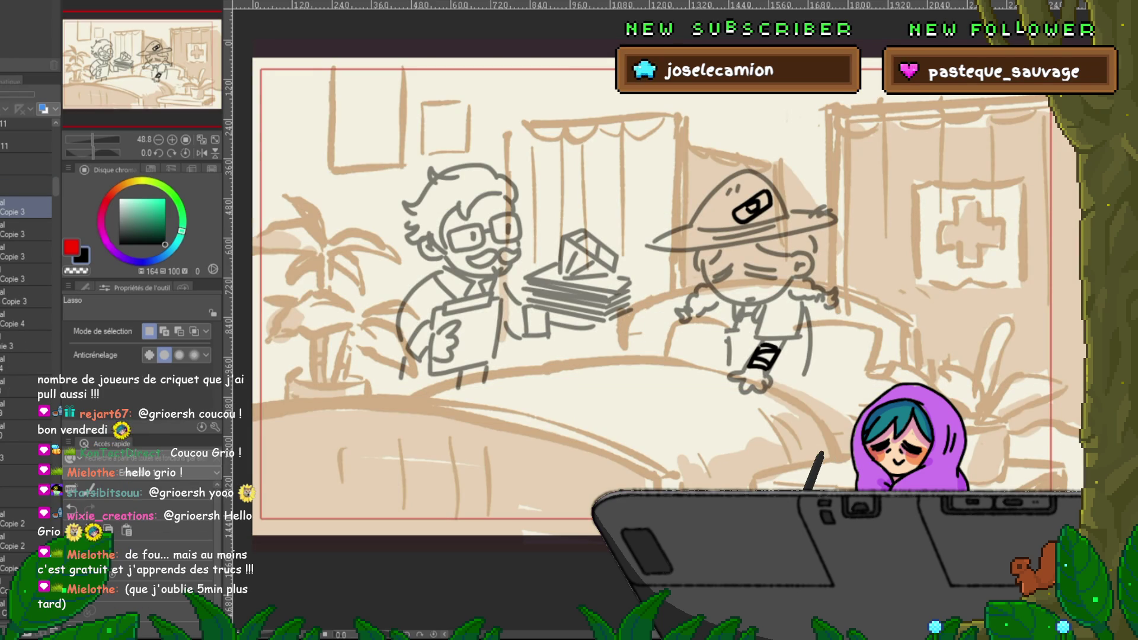
{"action": "key", "text": "ctrl+y"}
{"action": "key", "text": "ctrl+z"}
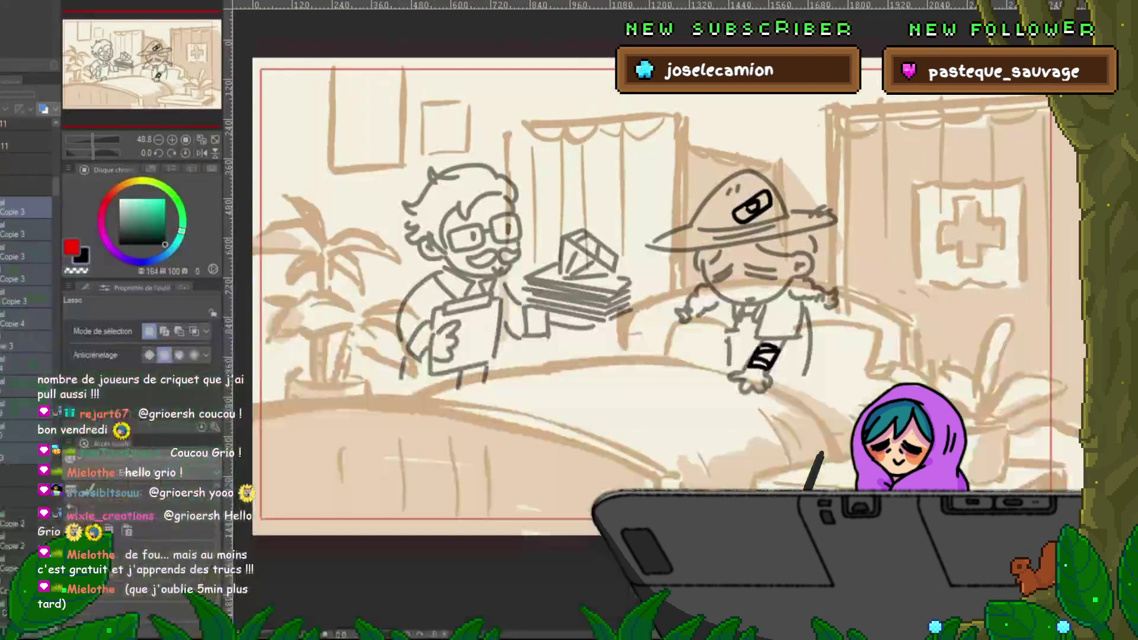
Step: Check the blank cream canvas, then select the sketch layer range and delete it
{"action": "key", "text": "ctrl+Tab"}
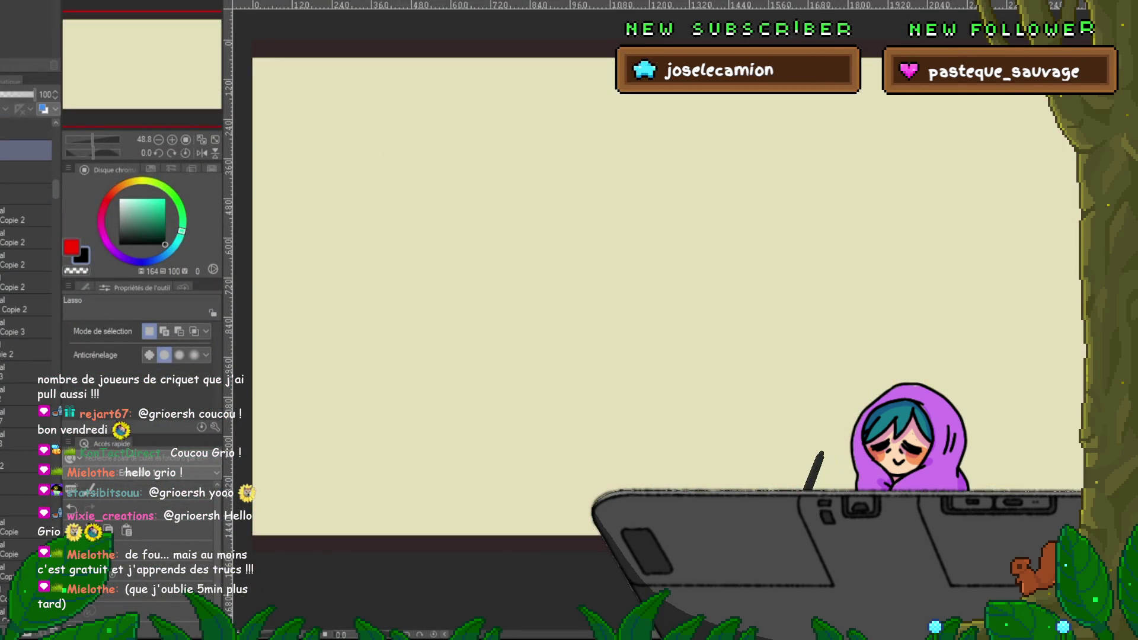
{"action": "key", "text": "ctrl+Tab"}
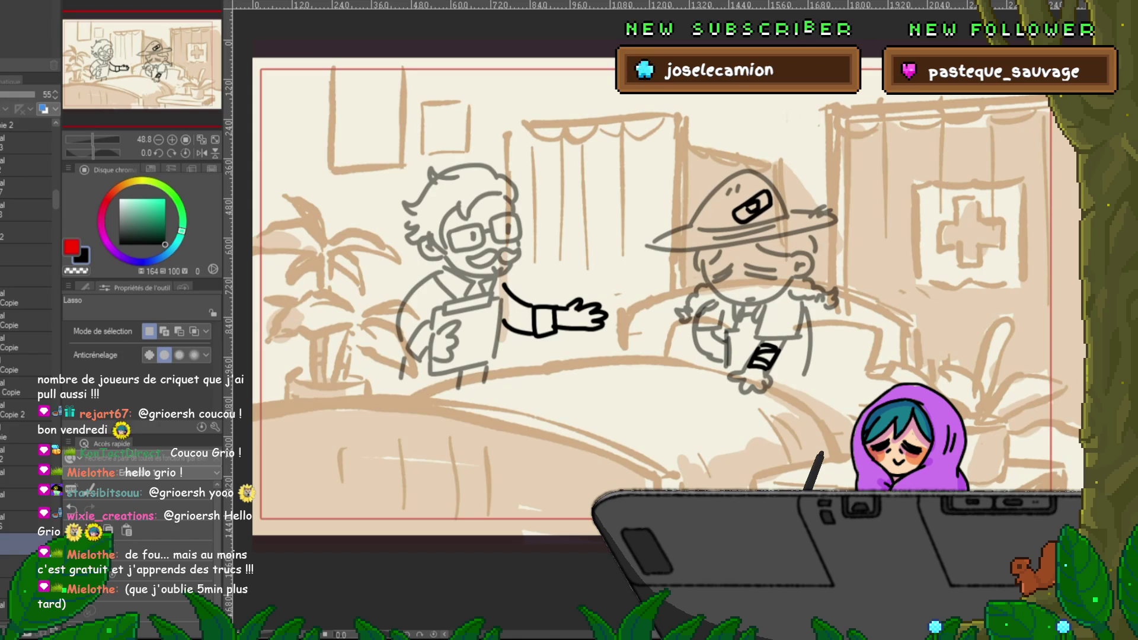
{"action": "scroll", "coordinate": [27, 326], "scroll_direction": "down", "scroll_amount": 3}
{"action": "scroll", "coordinate": [26, 326], "scroll_direction": "down", "scroll_amount": 1}
{"action": "scroll", "coordinate": [27, 326], "scroll_direction": "down", "scroll_amount": 4}
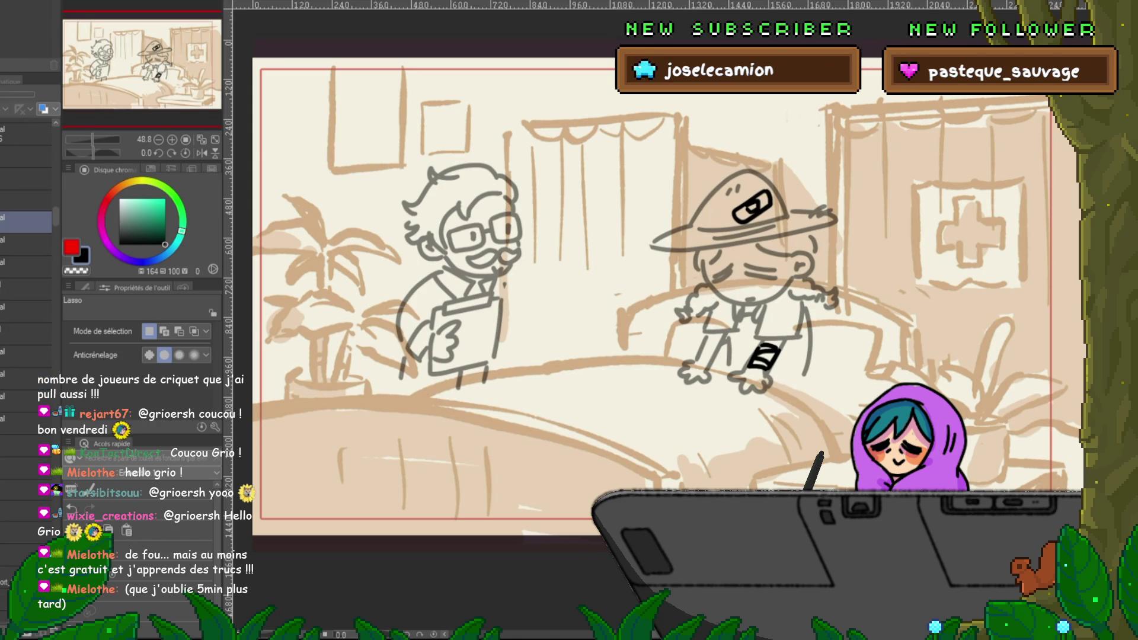
{"action": "left_click", "coordinate": [27, 446], "text": "shift"}
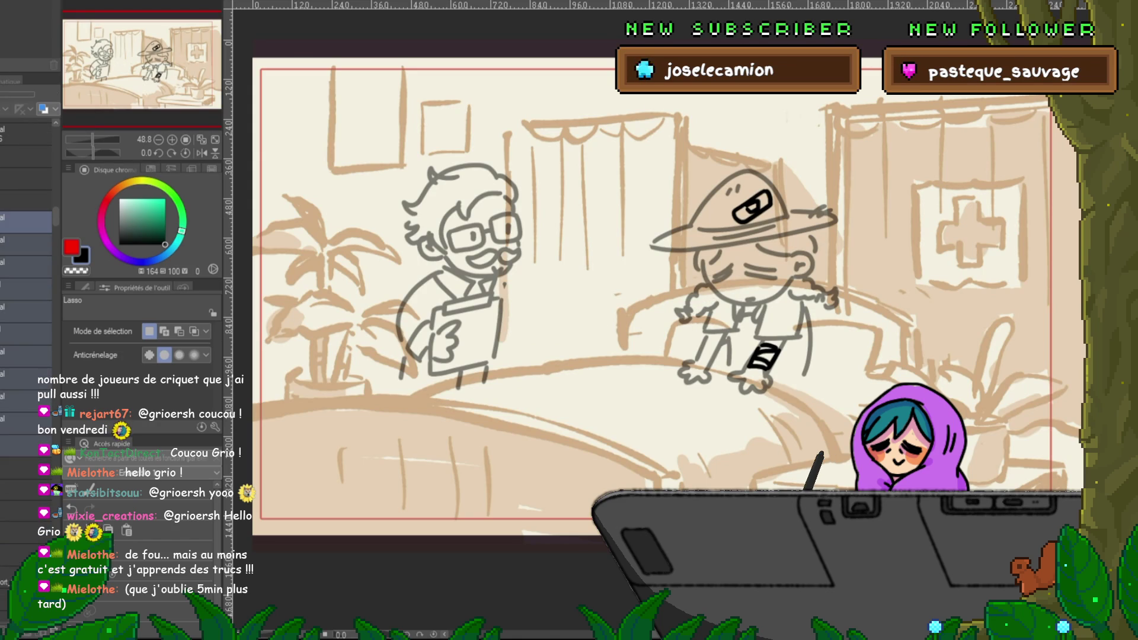
{"action": "key", "text": "Delete"}
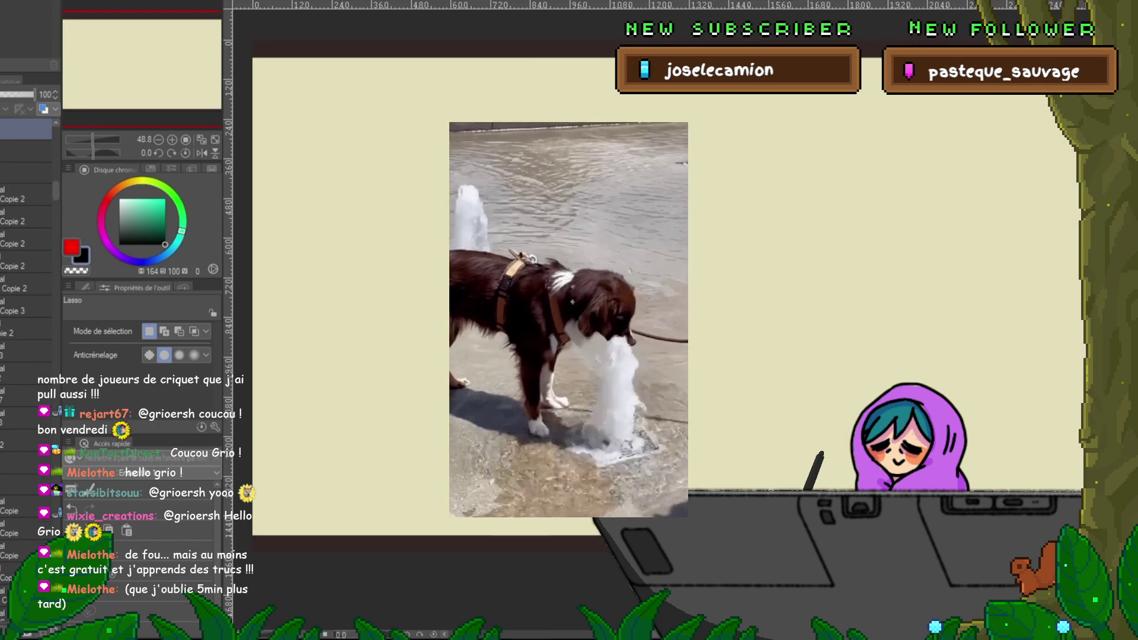
Step: Undo the layer deletion to restore the bespectacled doctor and the bandage-hatted patient
{"action": "key", "text": "ctrl+z"}
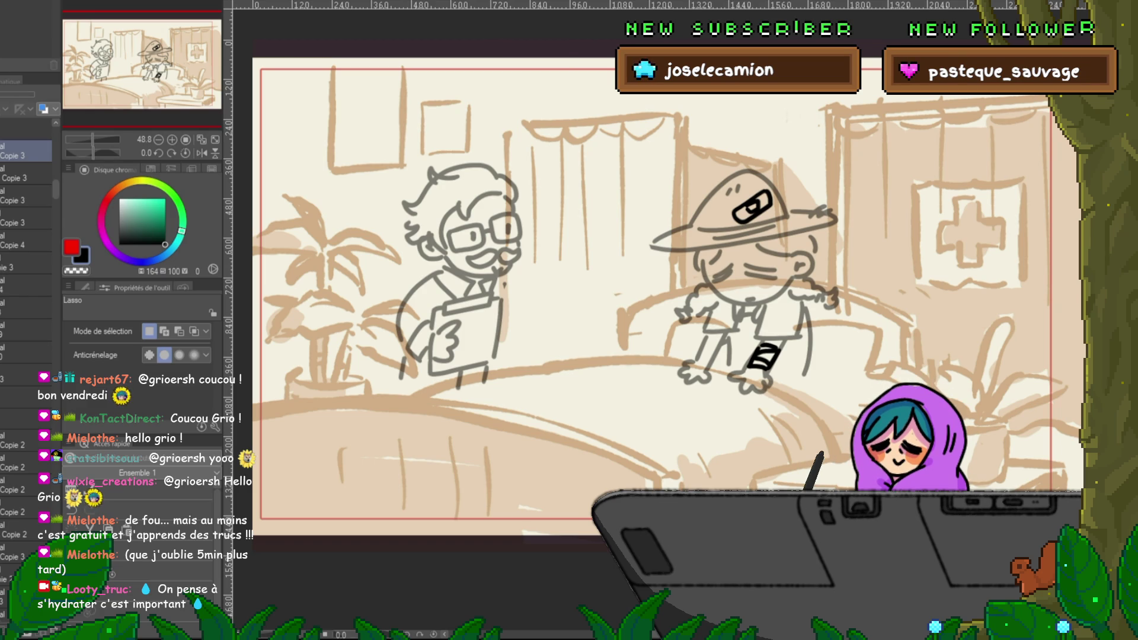
Step: Undo a trial extension of the hat character's arm and delete the Copie 3 duplicate layers
{"action": "left_click_drag", "start_coordinate": [682, 311], "coordinate": [634, 320]}
{"action": "key", "text": "ctrl+z"}
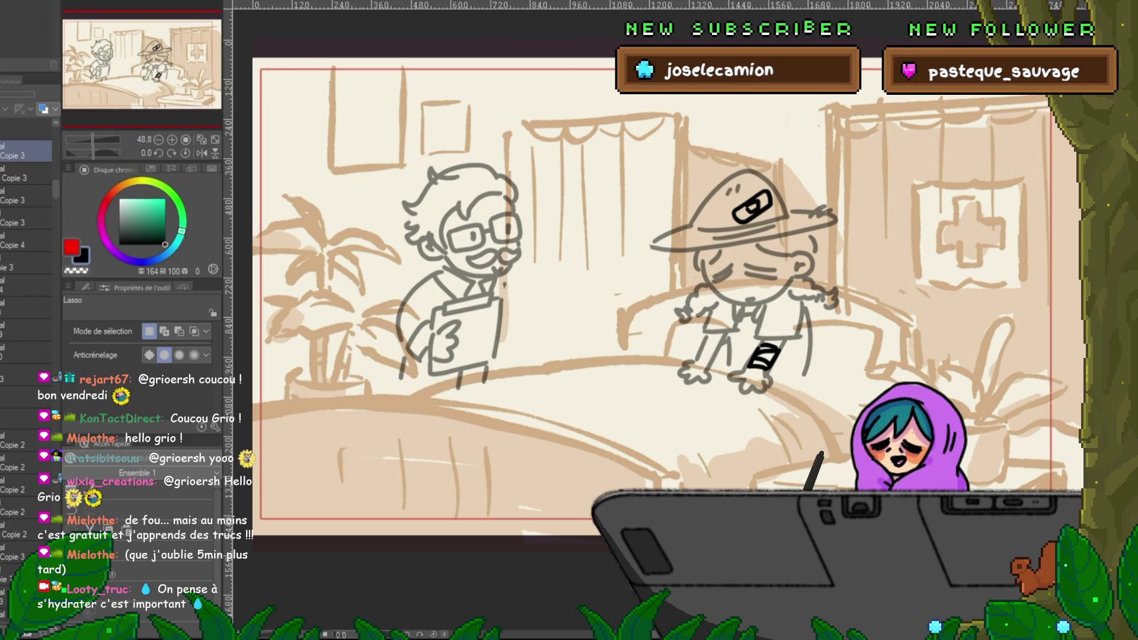
{"action": "left_click", "coordinate": [23, 196]}
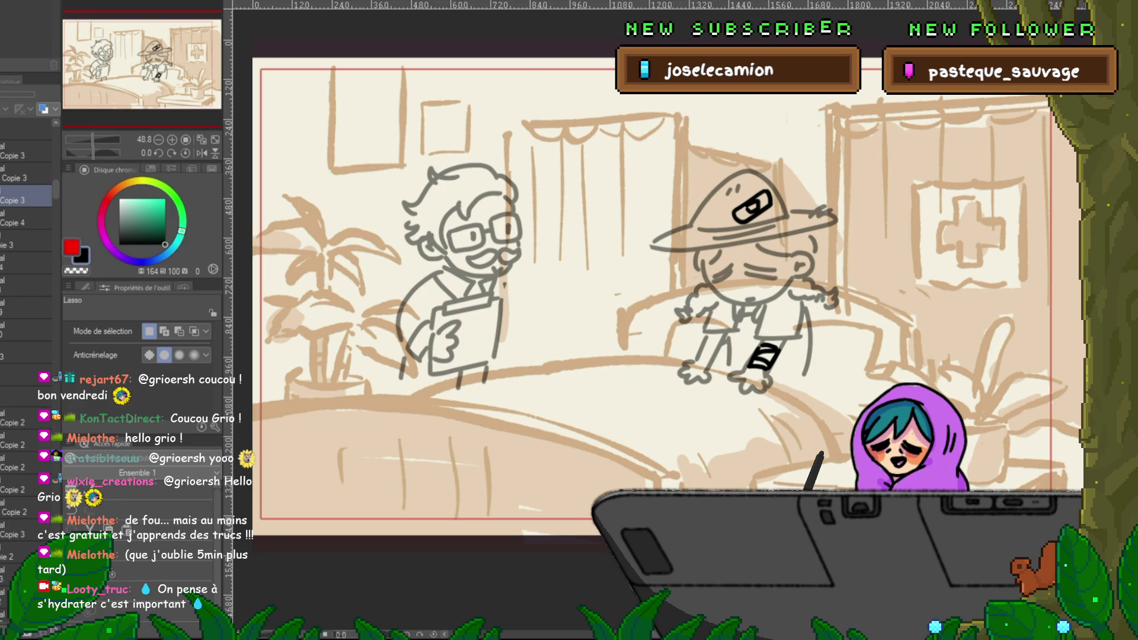
{"action": "key", "text": "ctrl+e"}
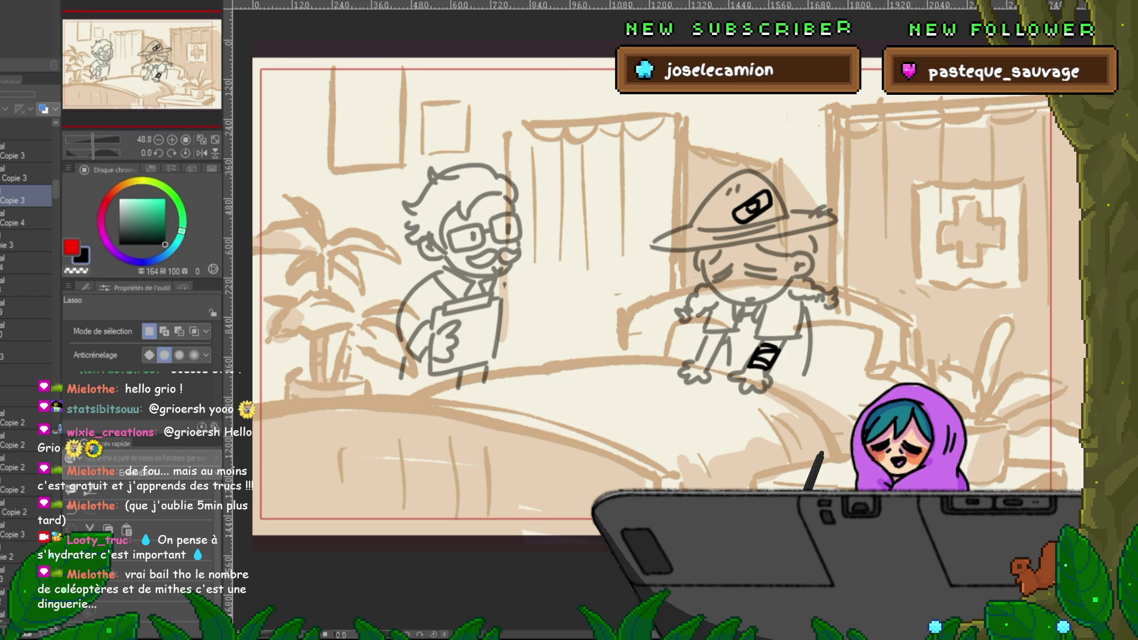
{"action": "key", "text": "ctrl+e"}
Step: Compare the inked arm beside the doctor, then delete the four leftover layers
{"action": "key", "text": "ctrl+z"}
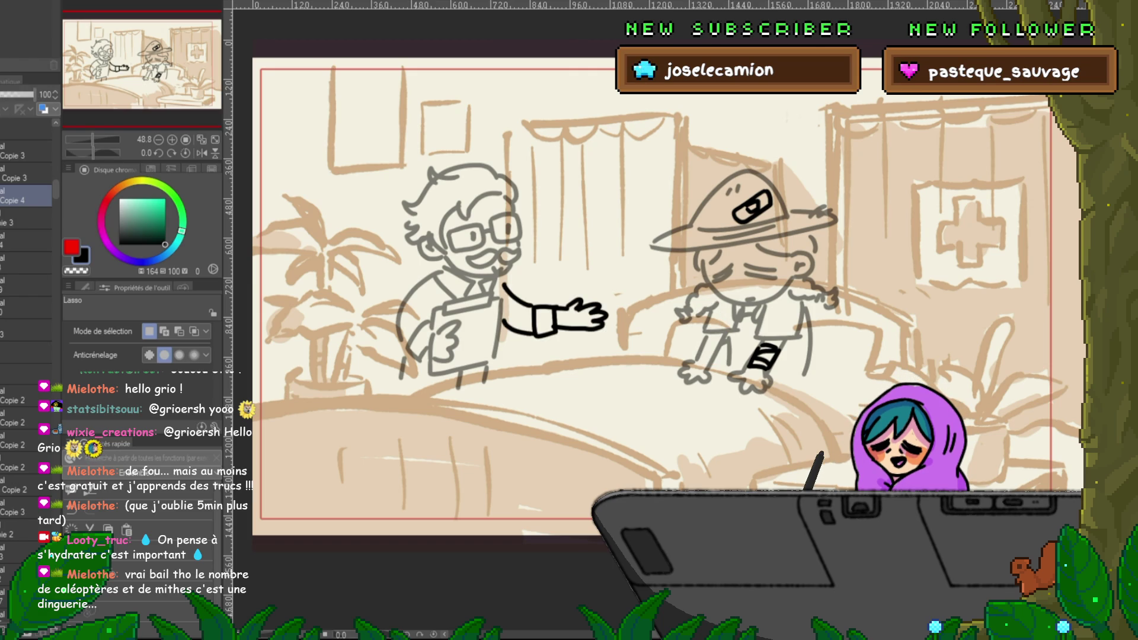
{"action": "key", "text": "ctrl+z"}
{"action": "key", "text": "ctrl+z"}
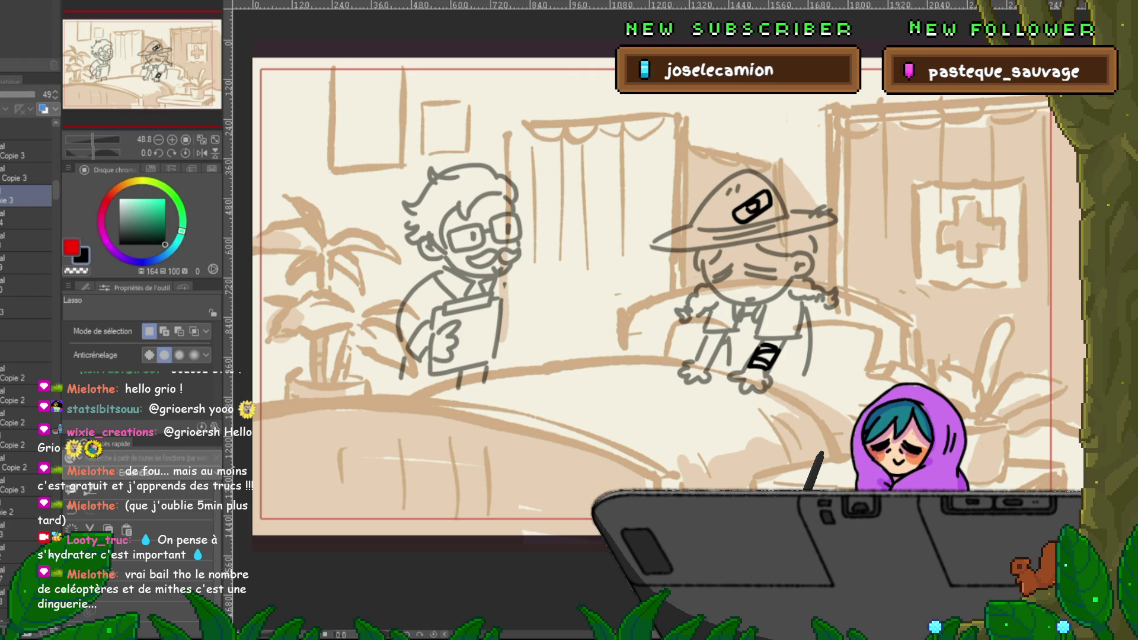
{"action": "key", "text": "ctrl+y"}
{"action": "key", "text": "ctrl+z"}
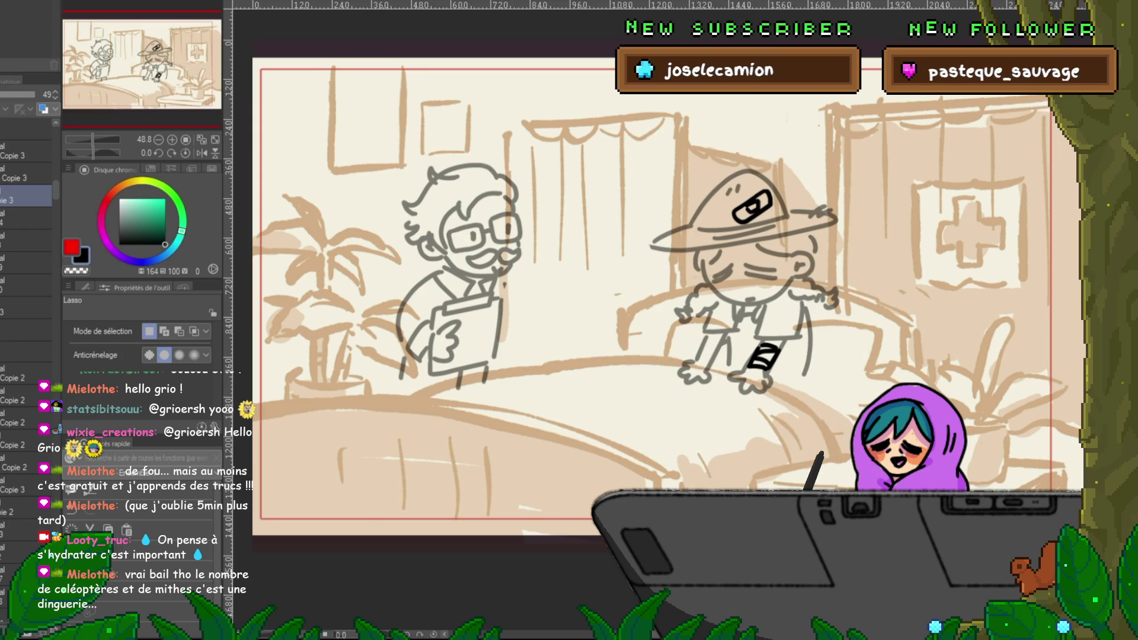
{"action": "left_click", "coordinate": [23, 218]}
{"action": "left_click", "coordinate": [24, 285], "text": "shift"}
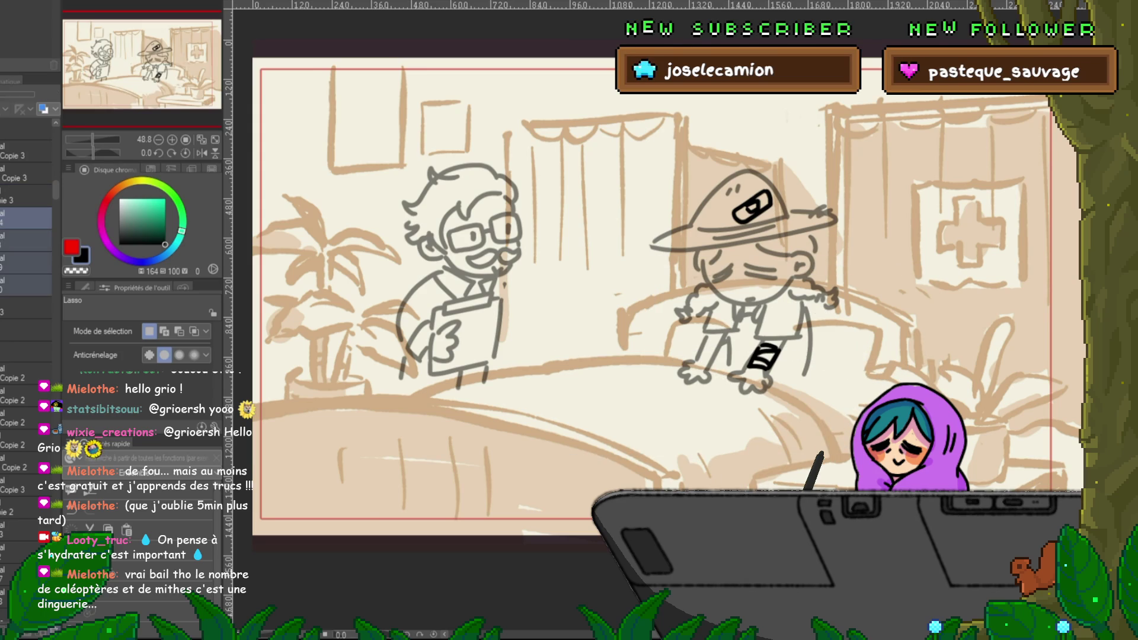
{"action": "key", "text": "Delete"}
Step: Compare the arm-holding-papers version and keep the arm with motion ticks, then play back the storyboard
{"action": "key", "text": "ctrl+z"}
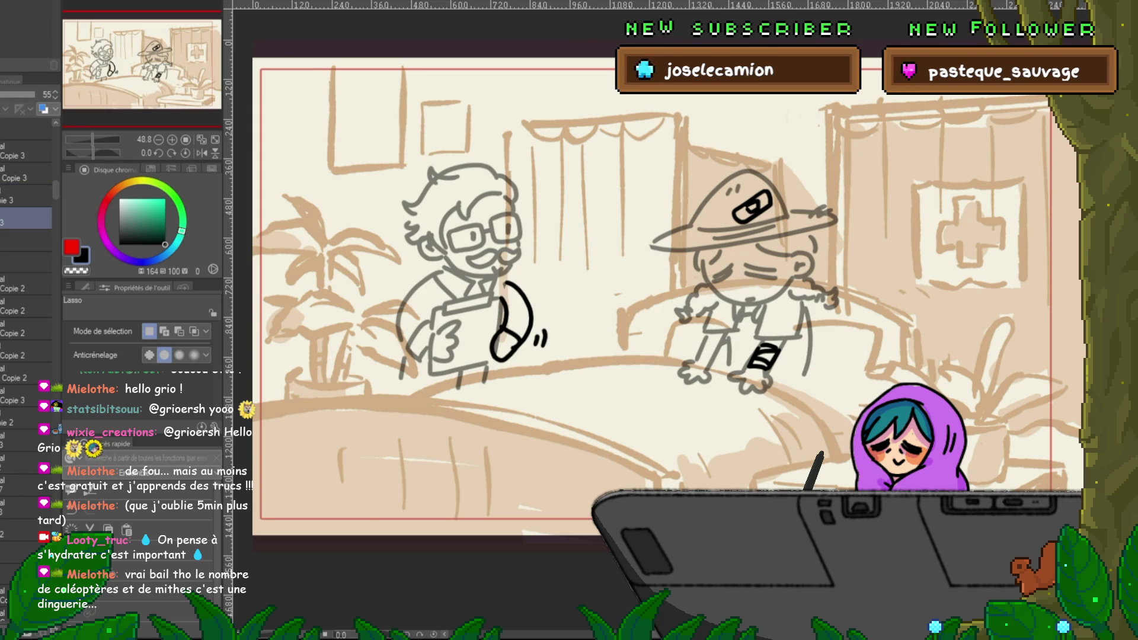
{"action": "key", "text": "ctrl+z"}
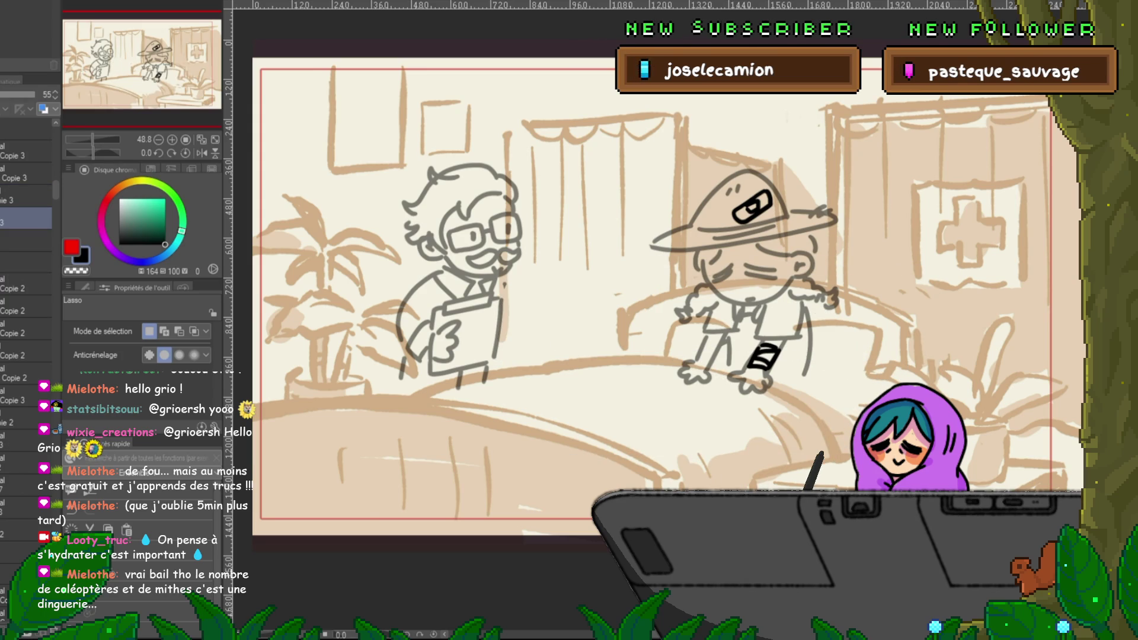
{"action": "key", "text": "ctrl+z"}
{"action": "key", "text": "ctrl+y"}
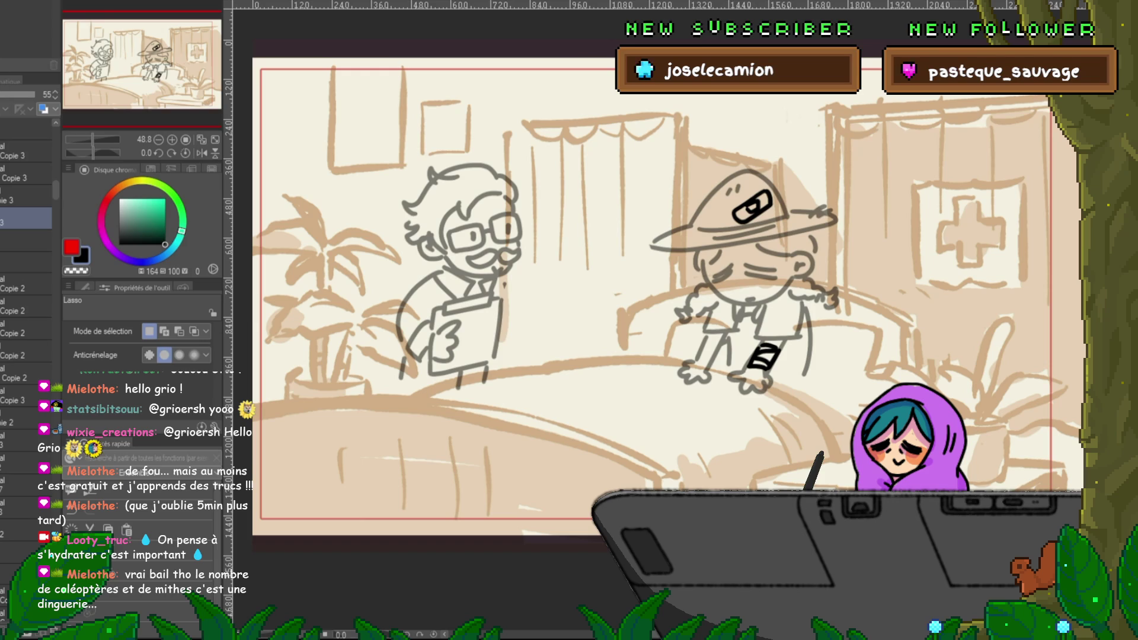
{"action": "key", "text": "ctrl+y"}
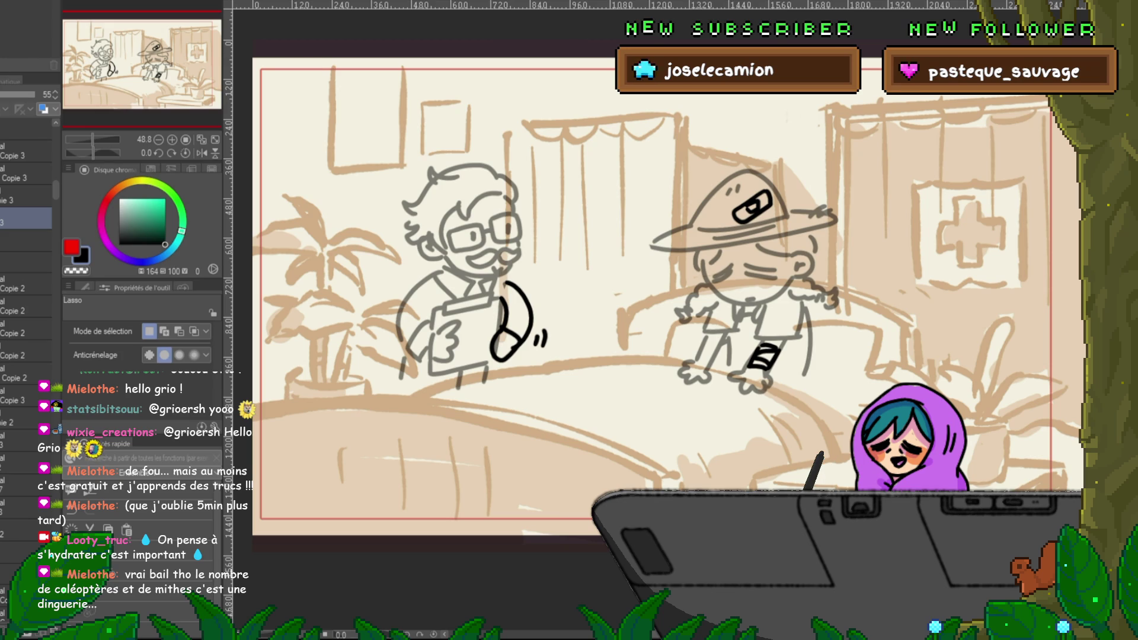
{"action": "key", "text": "space"}
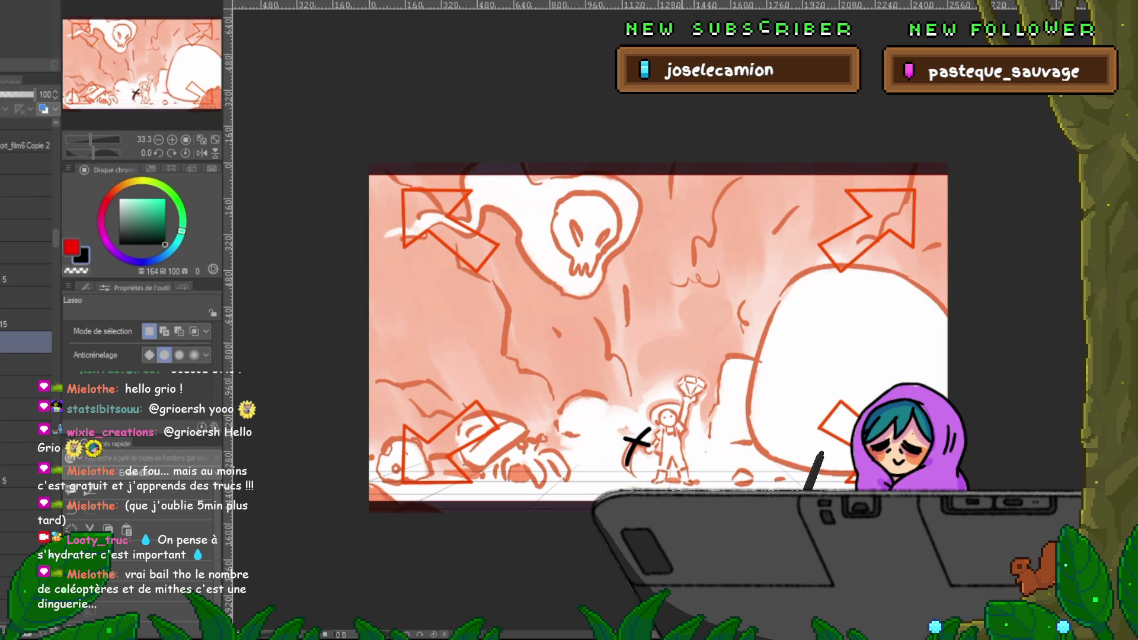
{"action": "scroll", "coordinate": [658, 337], "scroll_direction": "right", "scroll_amount": 3}
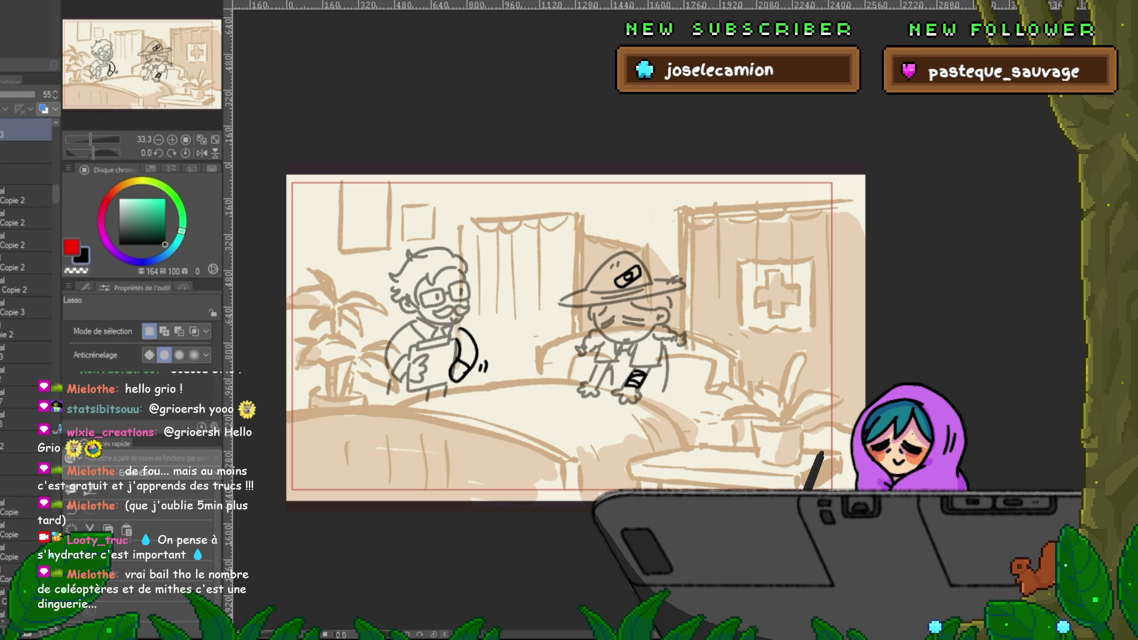
{"action": "scroll", "coordinate": [575, 338], "scroll_direction": "up", "scroll_amount": 1}
{"action": "scroll", "coordinate": [575, 337], "scroll_direction": "up", "scroll_amount": 1}
{"action": "scroll", "coordinate": [575, 337], "scroll_direction": "up", "scroll_amount": 1}
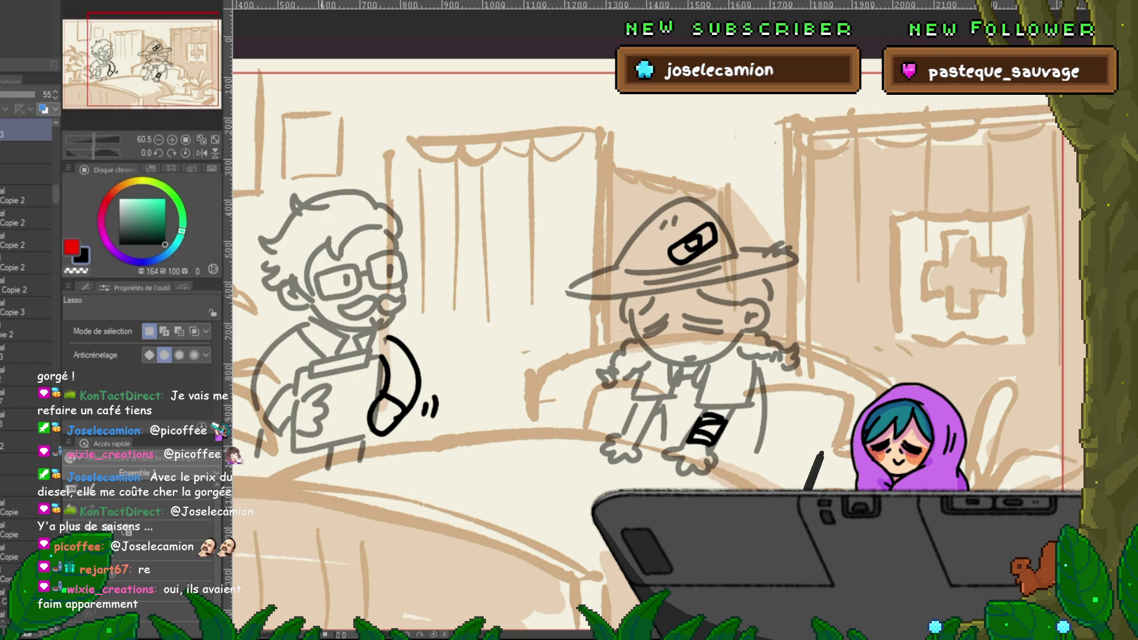
{"action": "scroll", "coordinate": [661, 439], "scroll_direction": "down", "scroll_amount": 1}
{"action": "scroll", "coordinate": [660, 440], "scroll_direction": "down", "scroll_amount": 1}
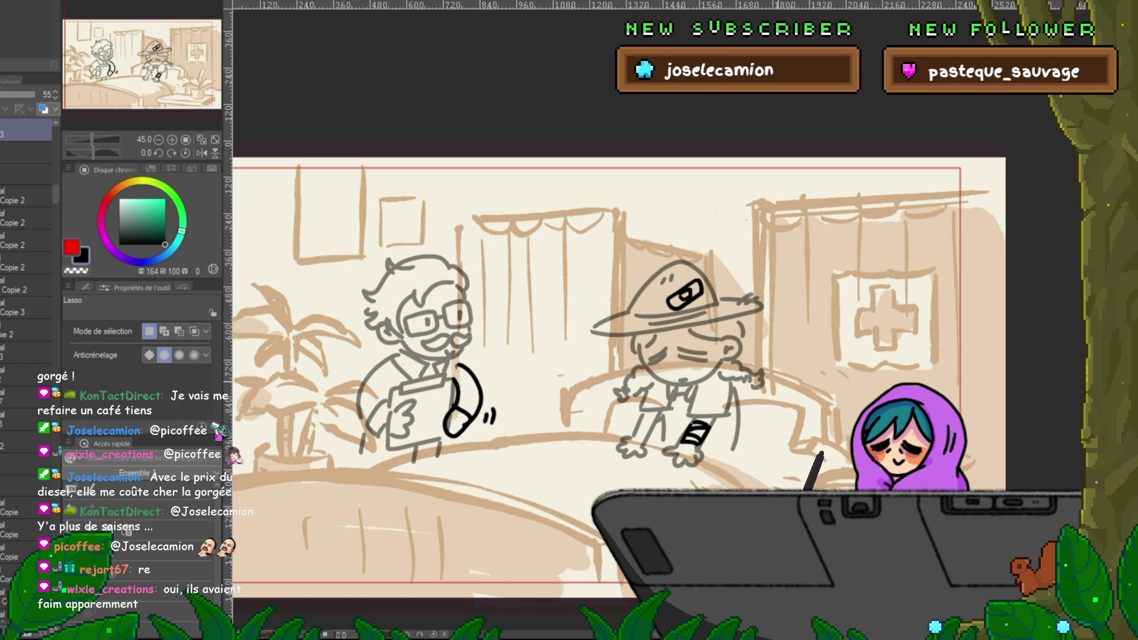
{"action": "key", "text": "ctrl+z"}
{"action": "key", "text": "ctrl+z"}
{"action": "key", "text": "ctrl+z"}
{"action": "key", "text": "ctrl+y"}
{"action": "key", "text": "ctrl+y"}
{"action": "key", "text": "ctrl+z"}
{"action": "key", "text": "ctrl+z"}
{"action": "key", "text": "ctrl+y"}
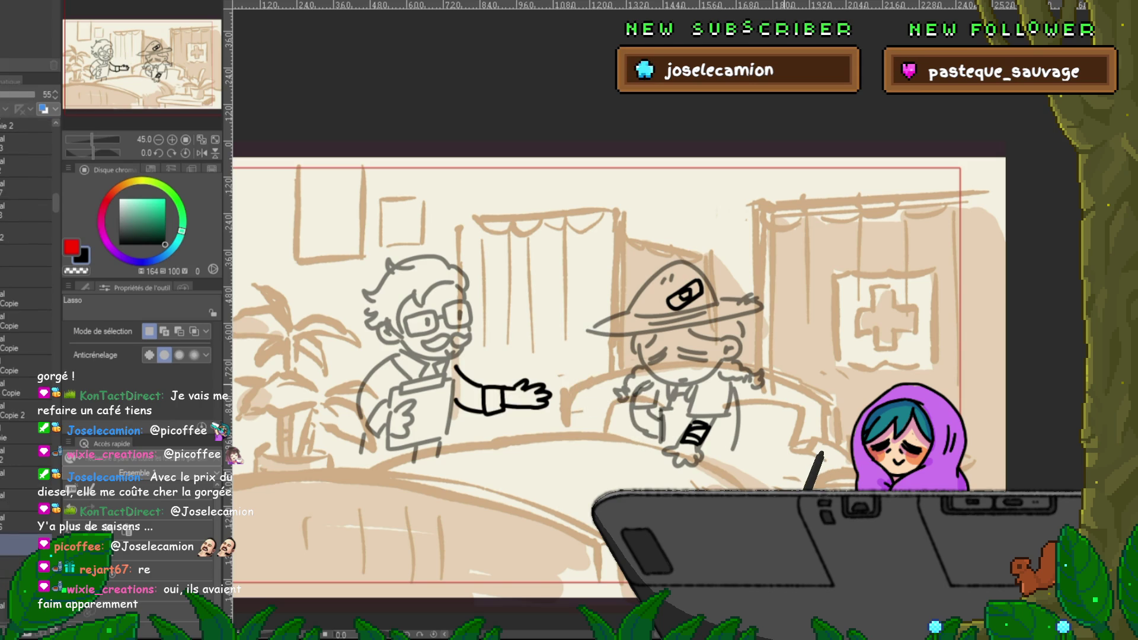
{"action": "key", "text": "ctrl+y"}
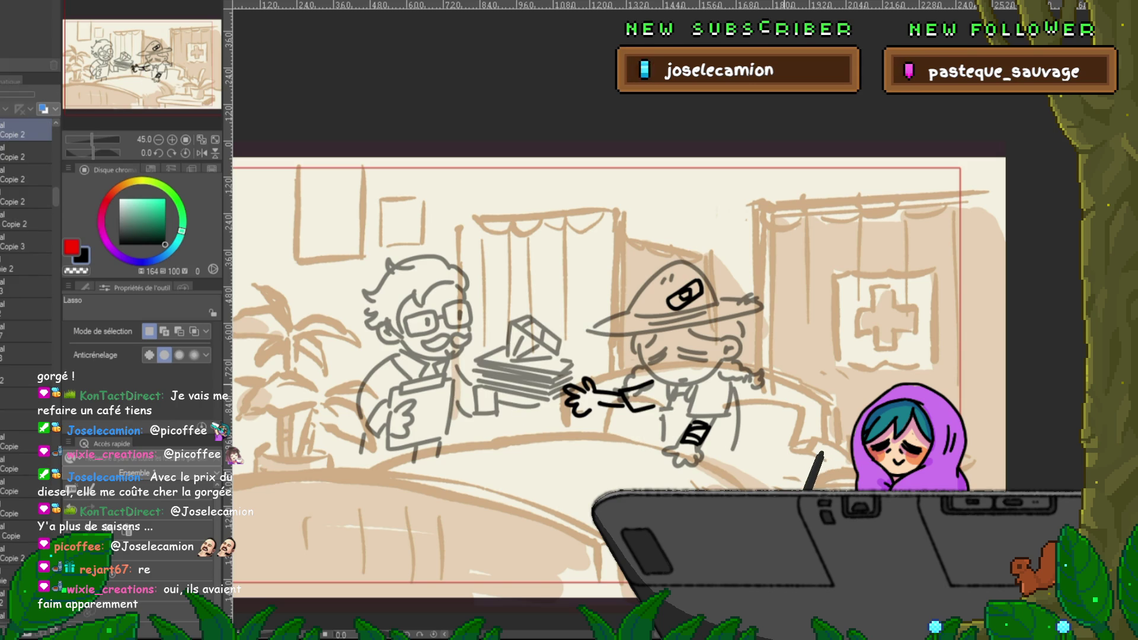
{"action": "key", "text": "ctrl+z"}
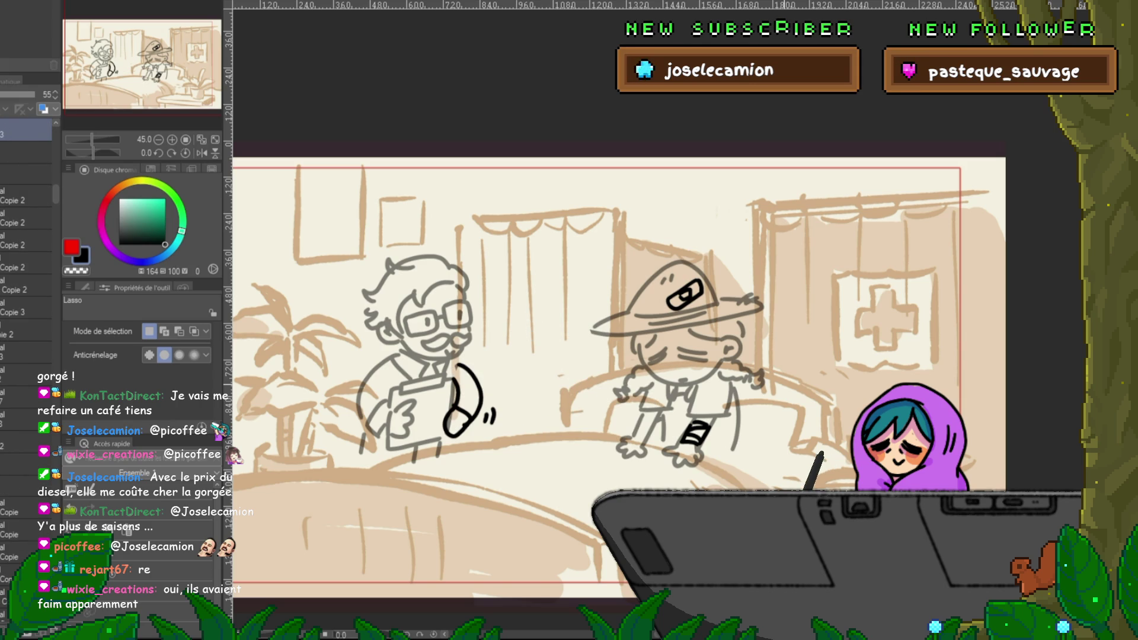
{"action": "scroll", "coordinate": [832, 443], "scroll_direction": "down", "scroll_amount": 1}
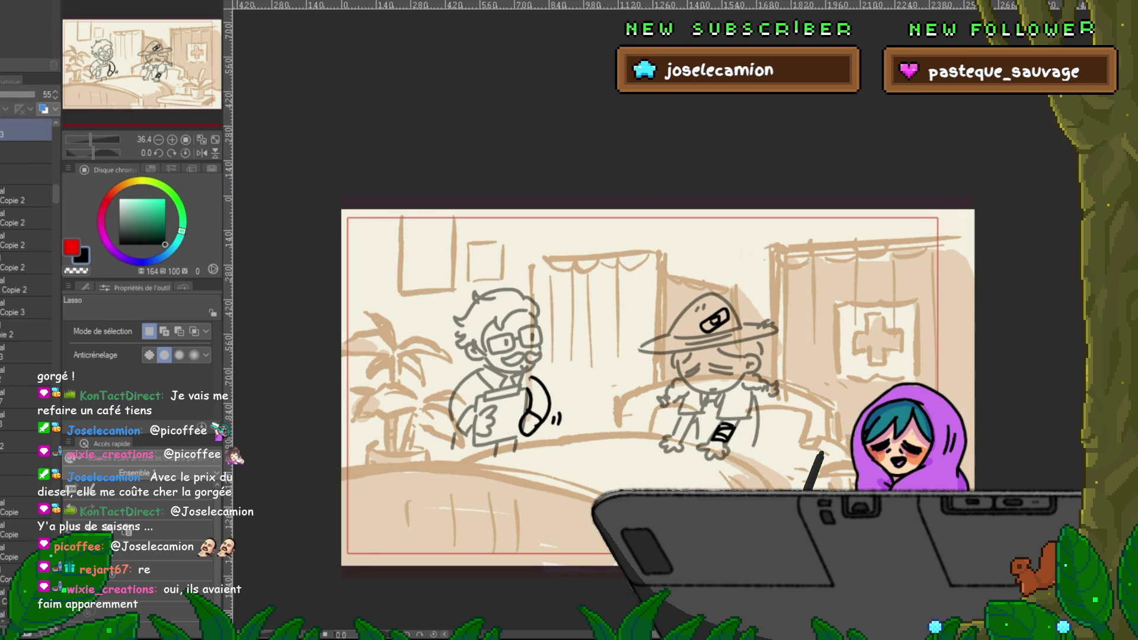
Step: Restore the doctor's reaching hand, then flip between the clinic and red skull canvases
{"action": "key", "text": "ctrl+y"}
{"action": "key", "text": "ctrl+Tab"}
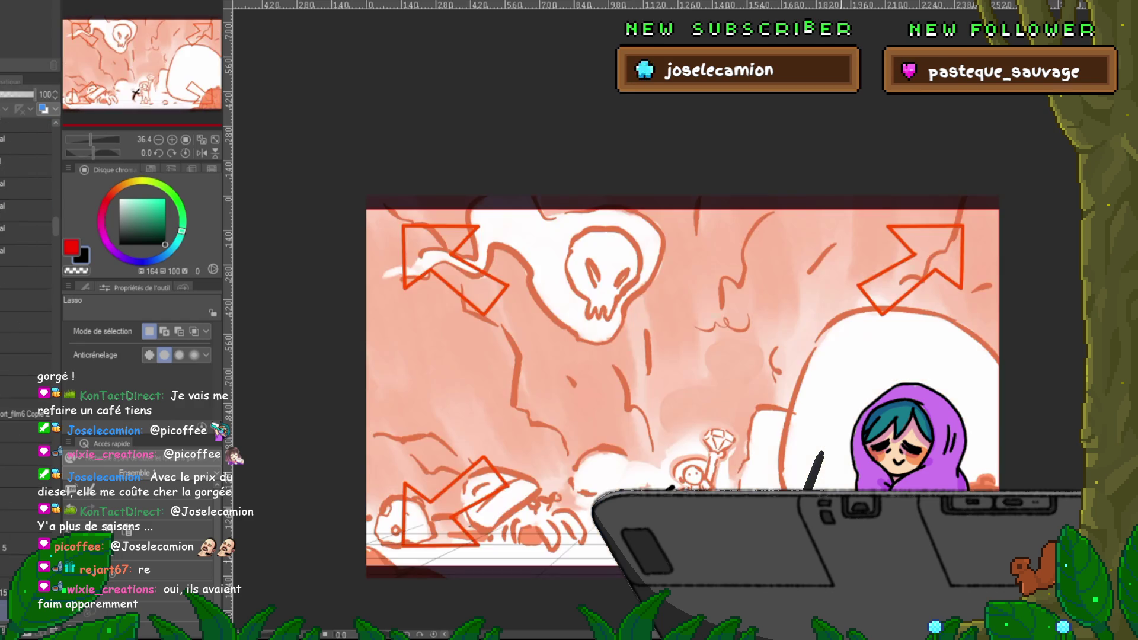
{"action": "key", "text": "ctrl+Tab"}
{"action": "key", "text": "ctrl+Tab"}
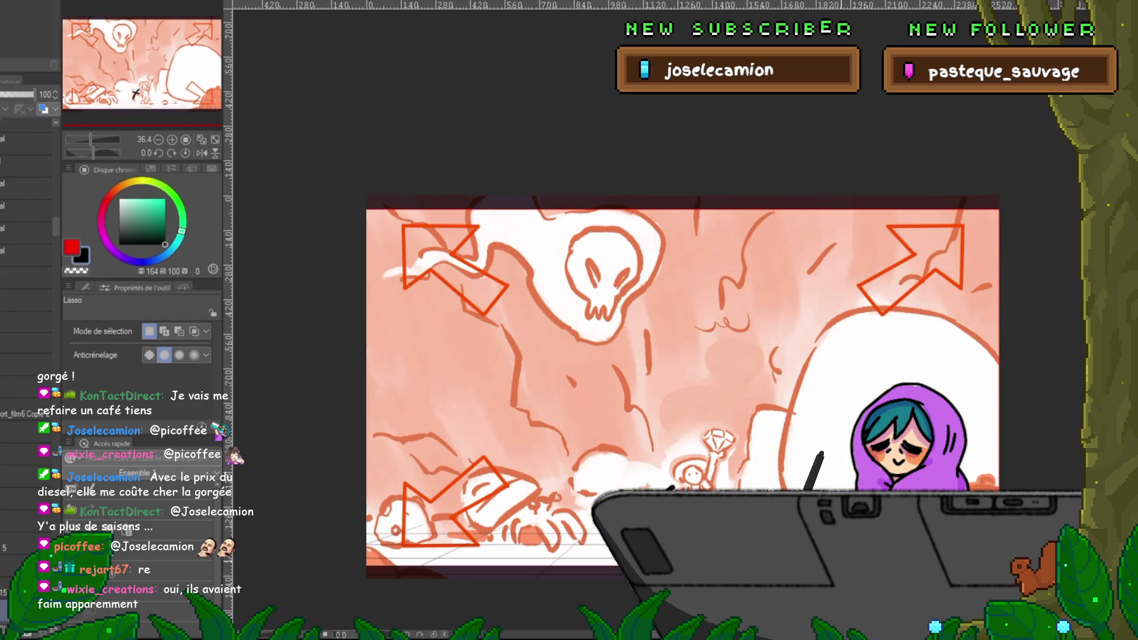
{"action": "key", "text": "ctrl+Tab"}
{"action": "key", "text": "ctrl+Tab"}
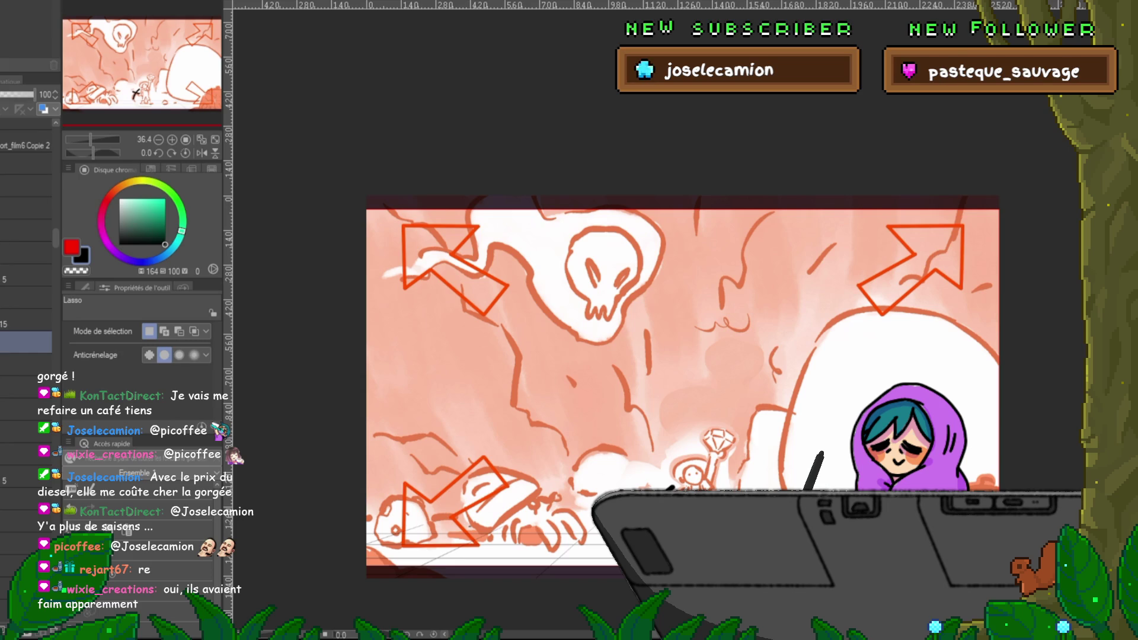
{"action": "left_click", "coordinate": [26, 129]}
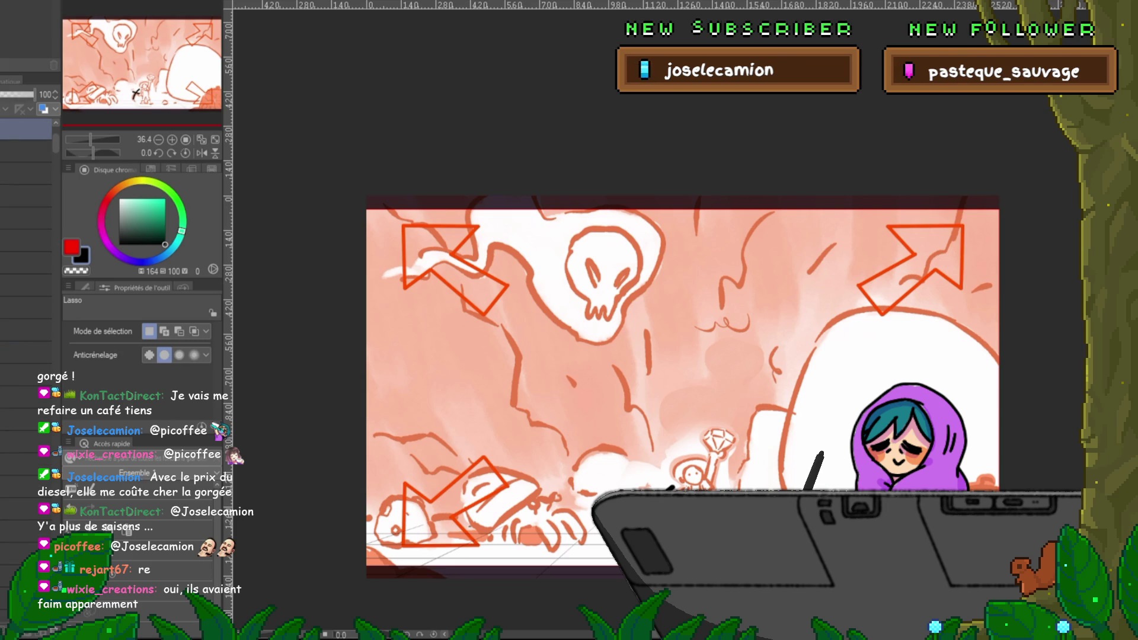
Step: Cycle past the beige sketch, diamond ring and skull canvases, then clear the sprout artwork
{"action": "key", "text": "ctrl+Tab"}
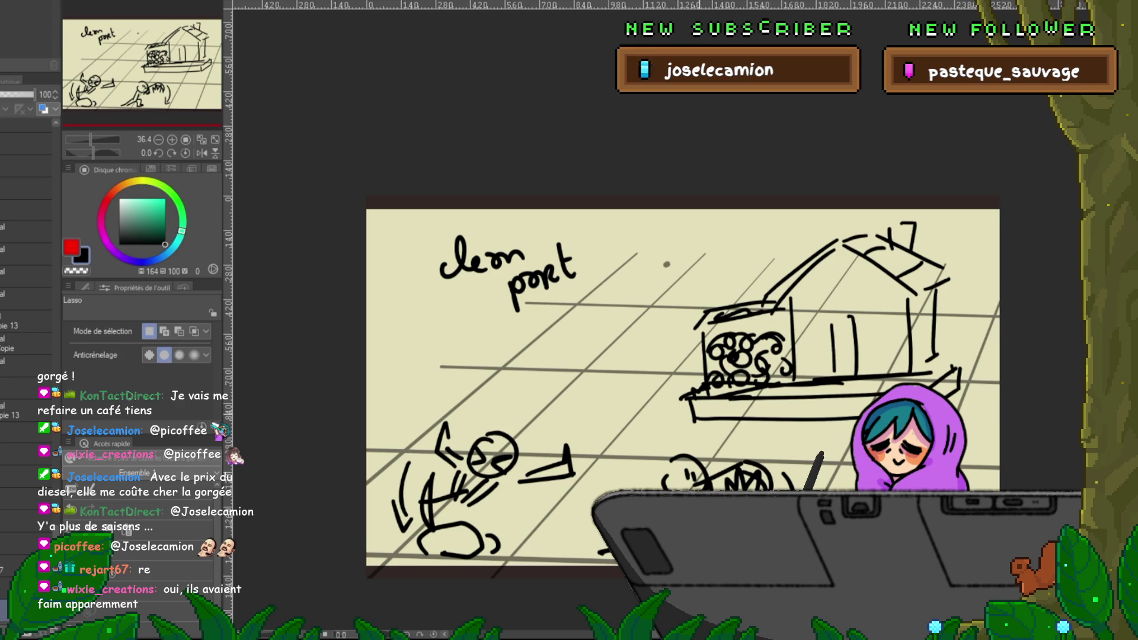
{"action": "key", "text": "ctrl+Tab"}
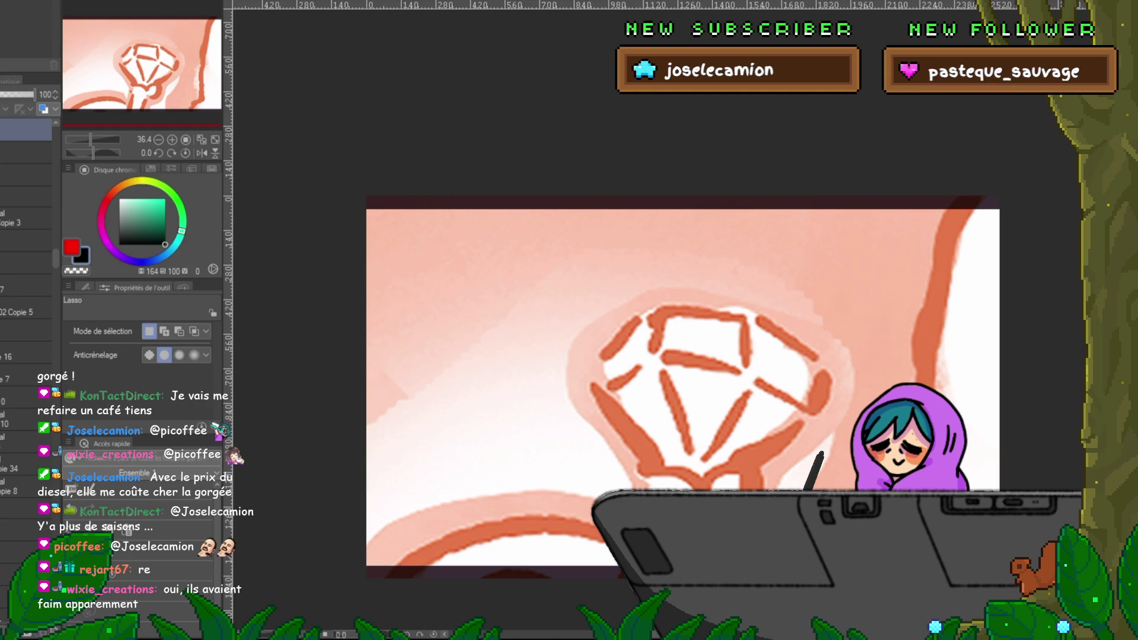
{"action": "key", "text": "ctrl+Tab"}
{"action": "key", "text": "ctrl+Tab"}
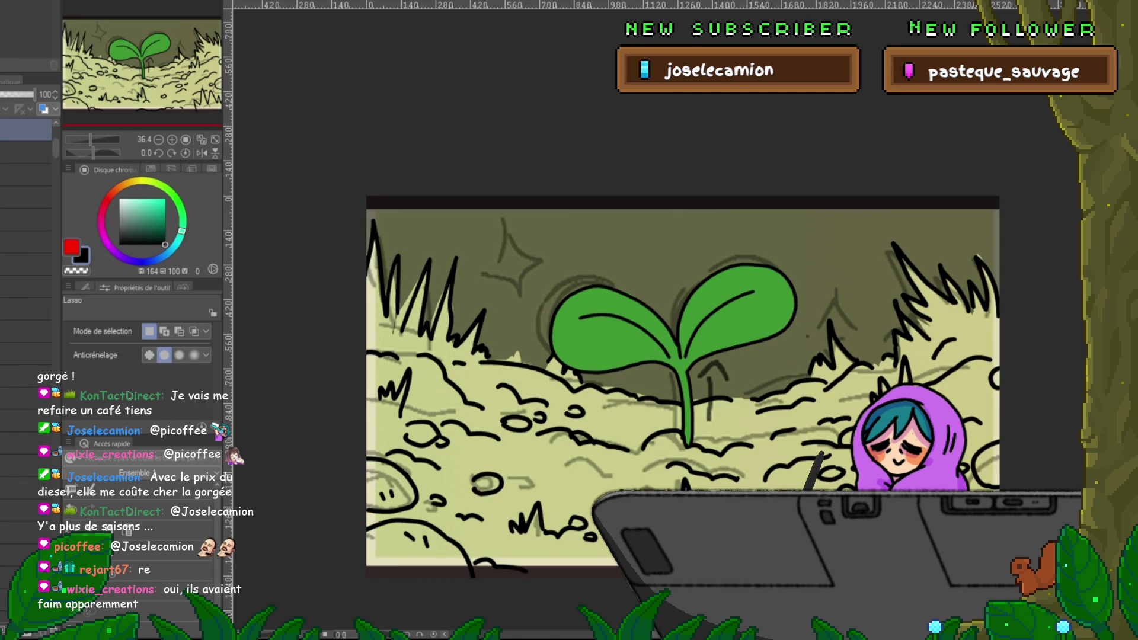
{"action": "key", "text": "ctrl+Tab"}
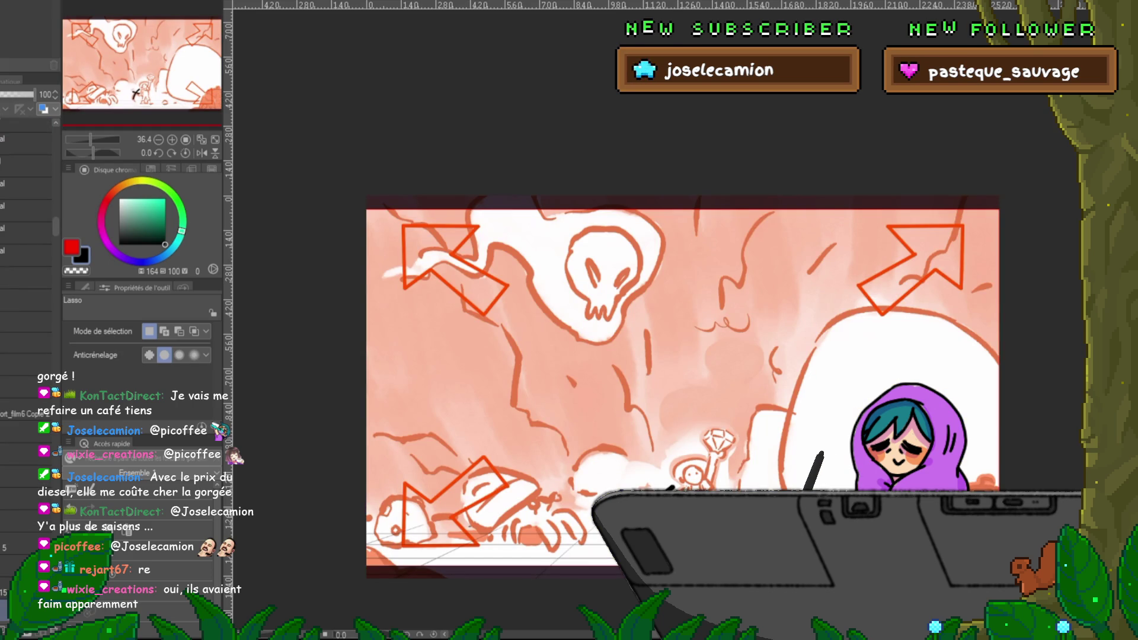
{"action": "key", "text": "ctrl+Tab"}
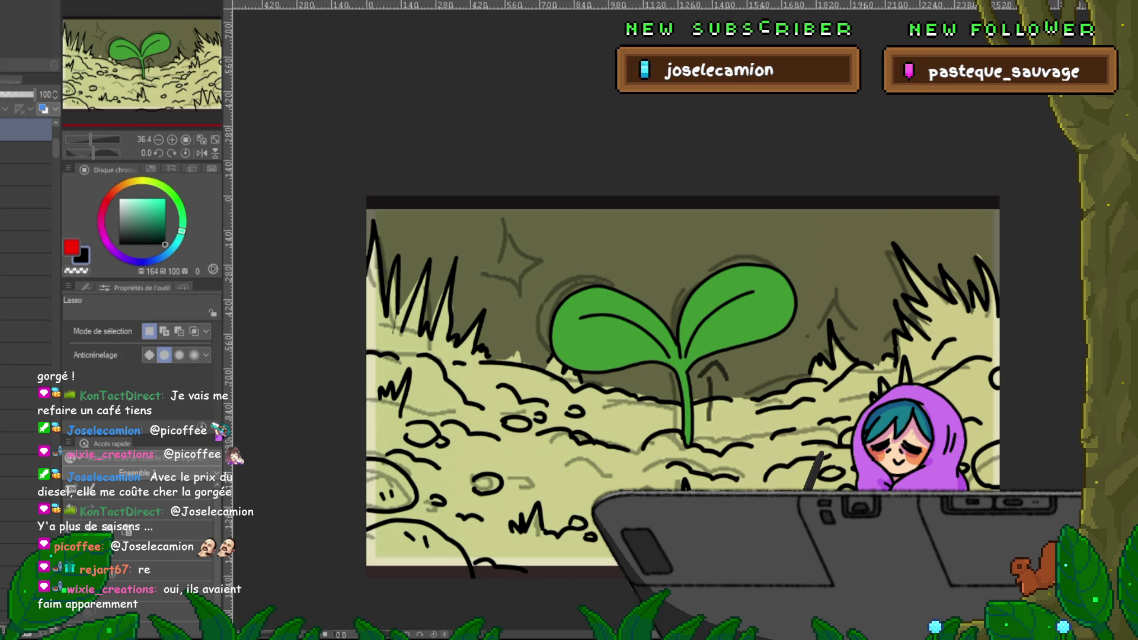
{"action": "key", "text": "Delete"}
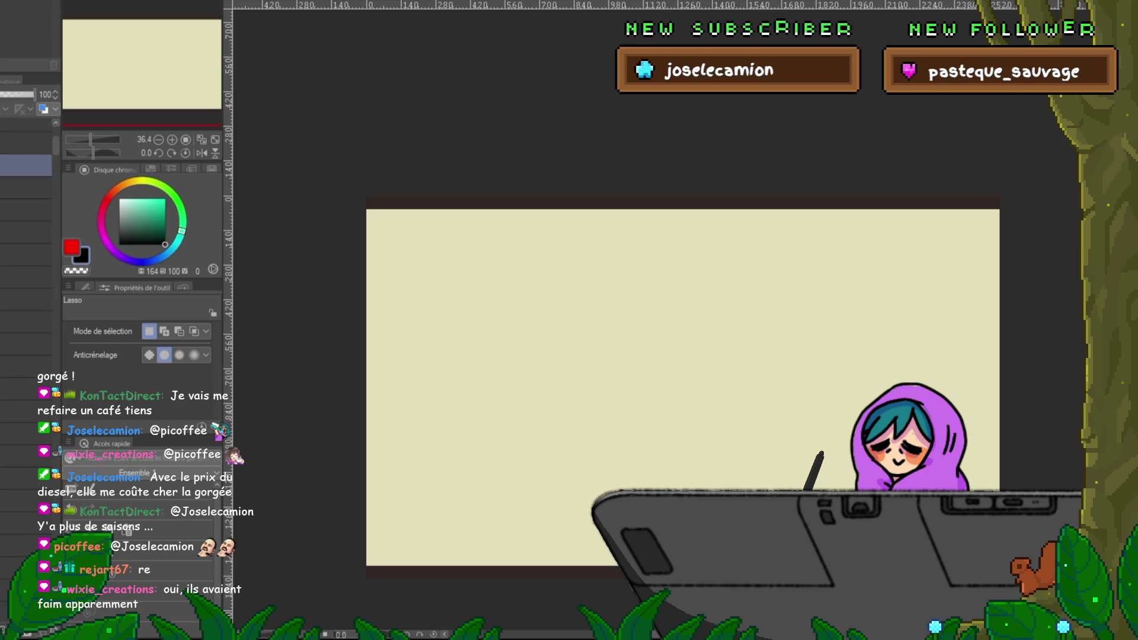
Step: Step up and down through the sprout scene's layers in the Layer panel
{"action": "left_click", "coordinate": [26, 342]}
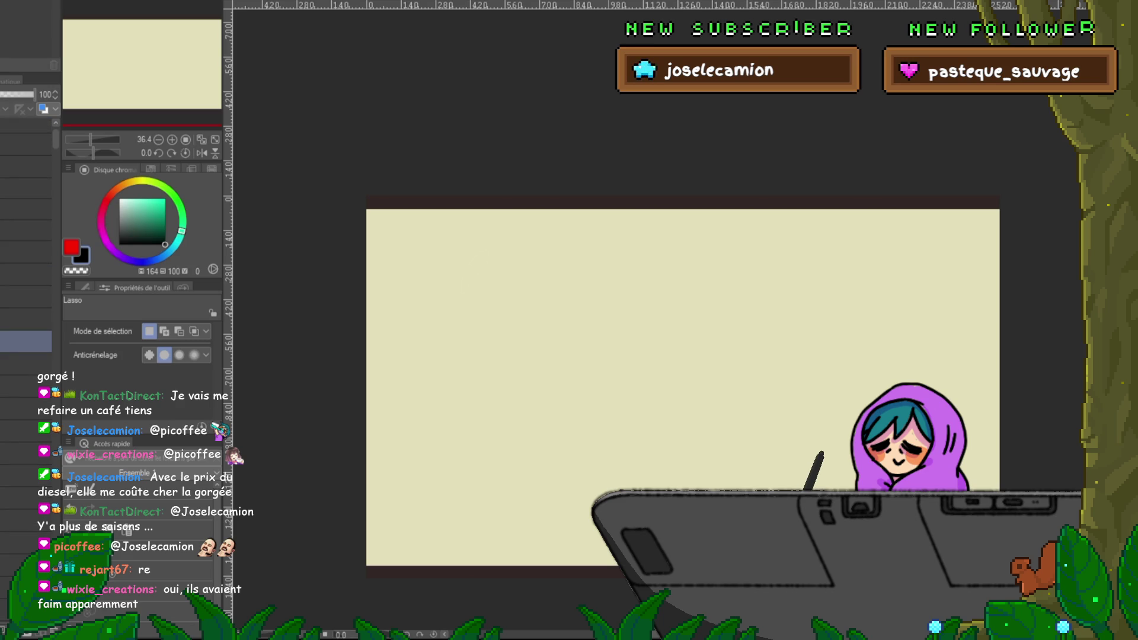
{"action": "left_click", "coordinate": [27, 430]}
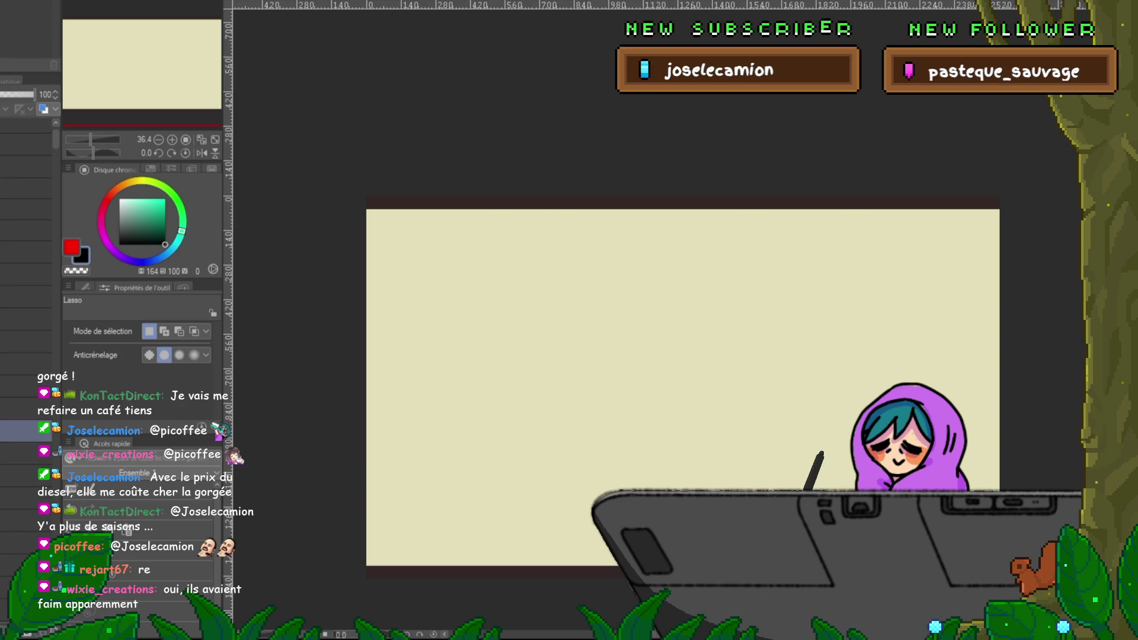
{"action": "left_click", "coordinate": [26, 363]}
{"action": "left_click", "coordinate": [26, 341]}
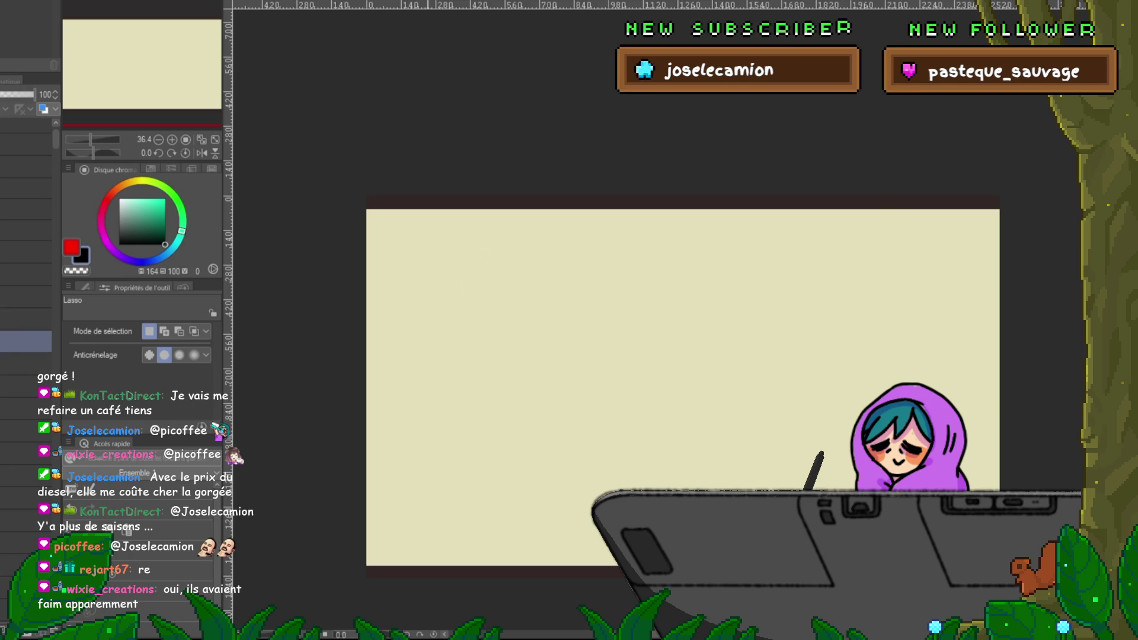
Step: Draw a small test stroke with the fine pen, then clear it again
{"action": "key", "text": "p"}
{"action": "left_click_drag", "start_coordinate": [548, 336], "coordinate": [631, 335]}
{"action": "key", "text": "Delete"}
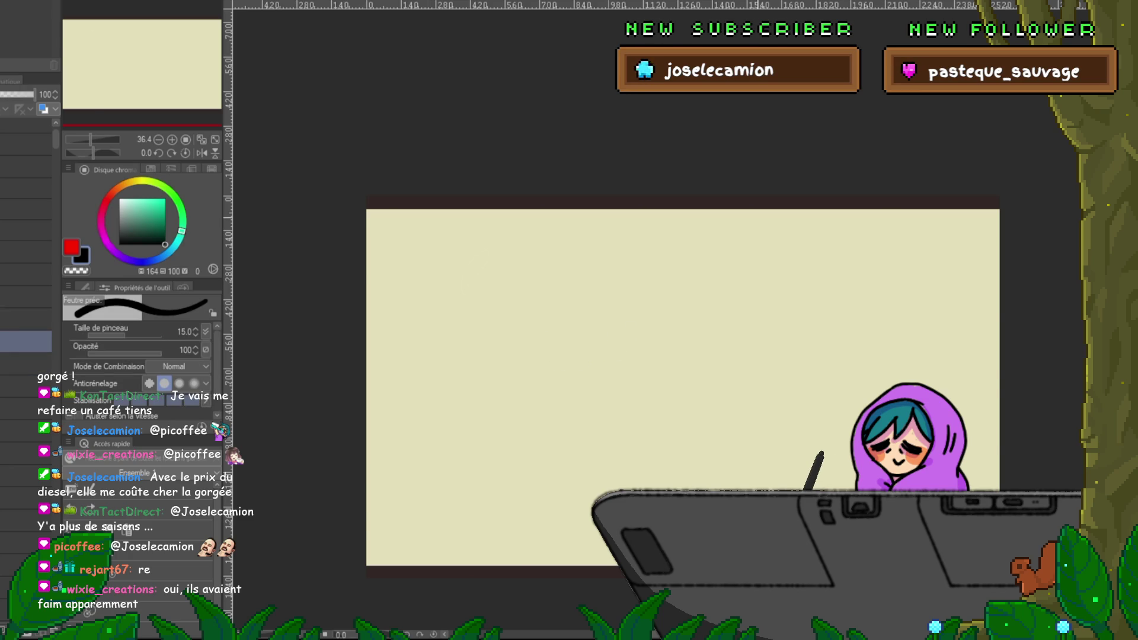
{"action": "left_click", "coordinate": [17, 542]}
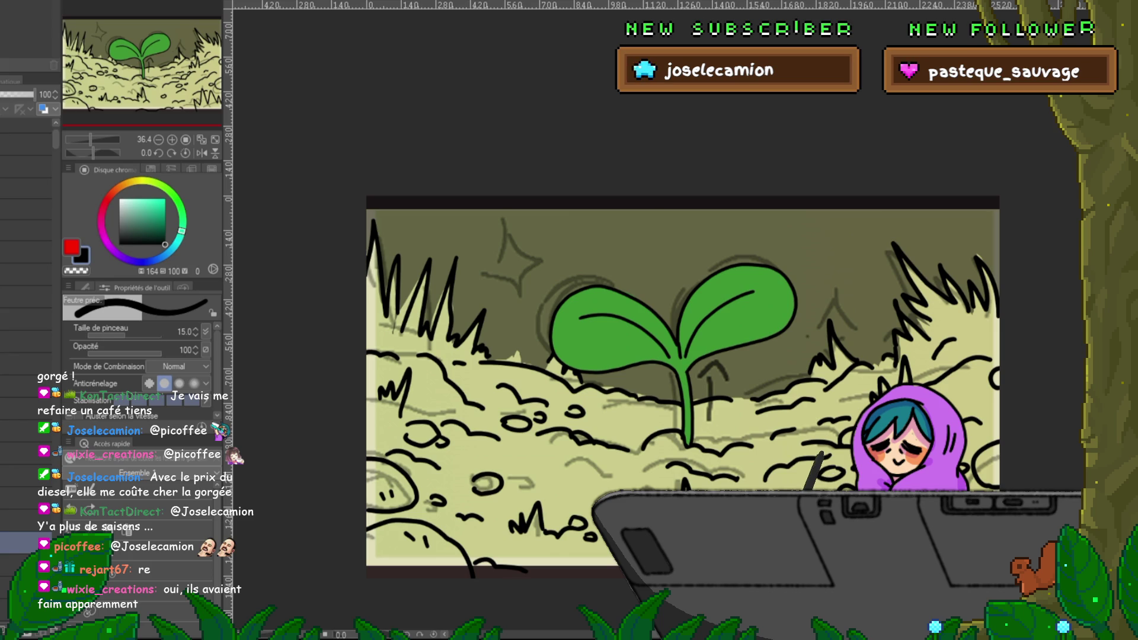
Step: Select a lower sprout layer and undo the small sketched figure
{"action": "left_click", "coordinate": [27, 589]}
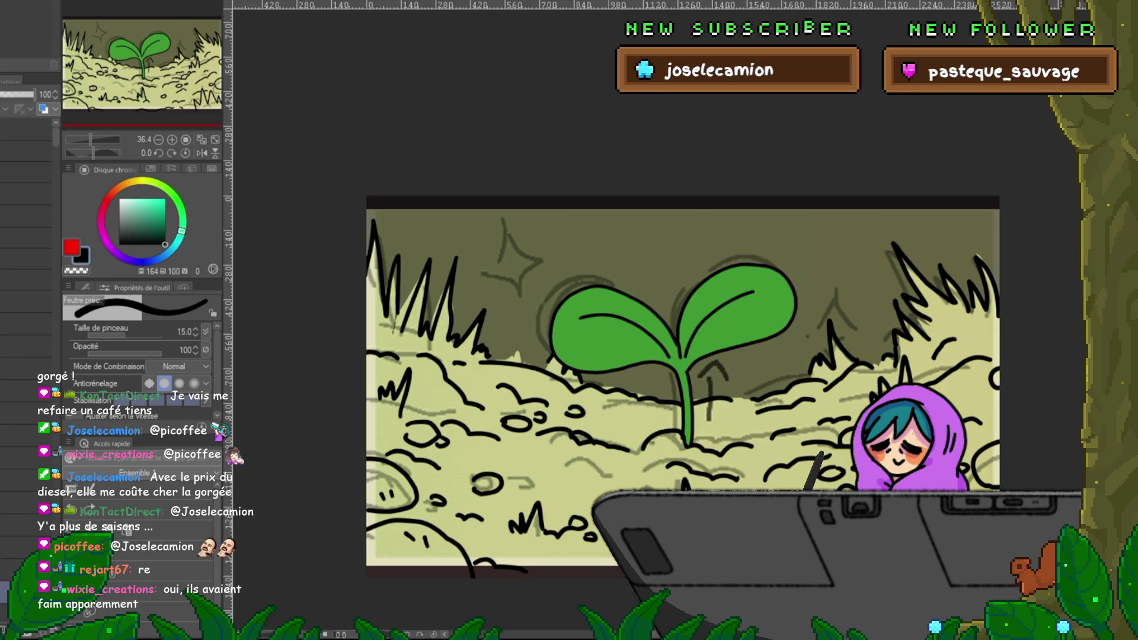
{"action": "left_click", "coordinate": [6, 590]}
{"action": "key", "text": "ctrl+z"}
Step: Cycle past the bus-stop and sprout canvases to the dog pose sketches
{"action": "key", "text": "ctrl+Tab"}
{"action": "key", "text": "ctrl+Tab"}
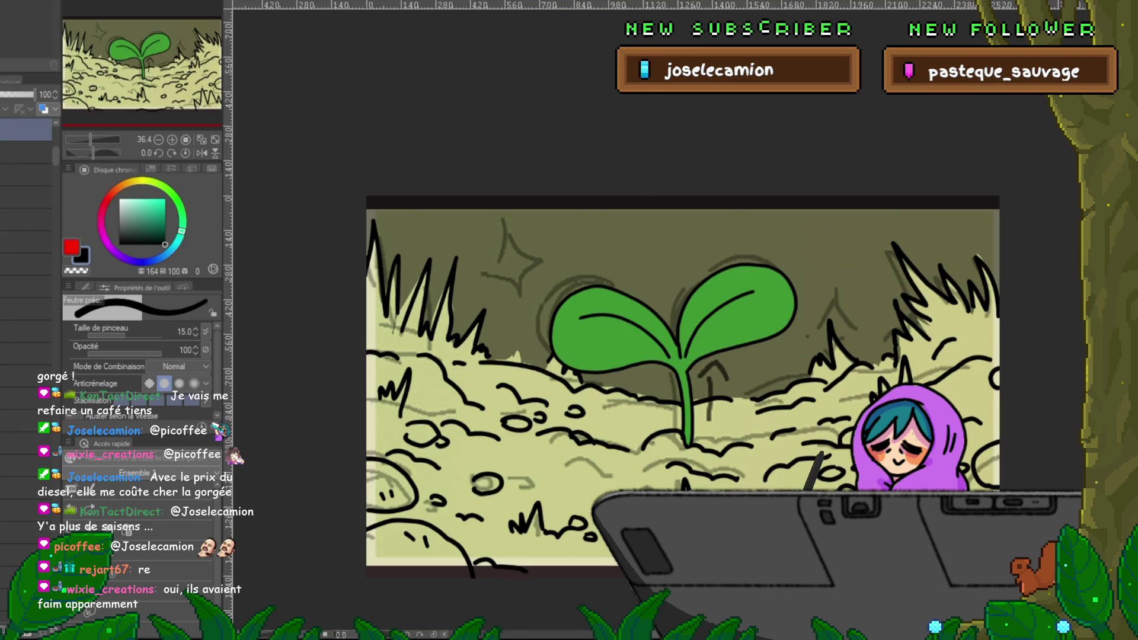
{"action": "key", "text": "ctrl+Tab"}
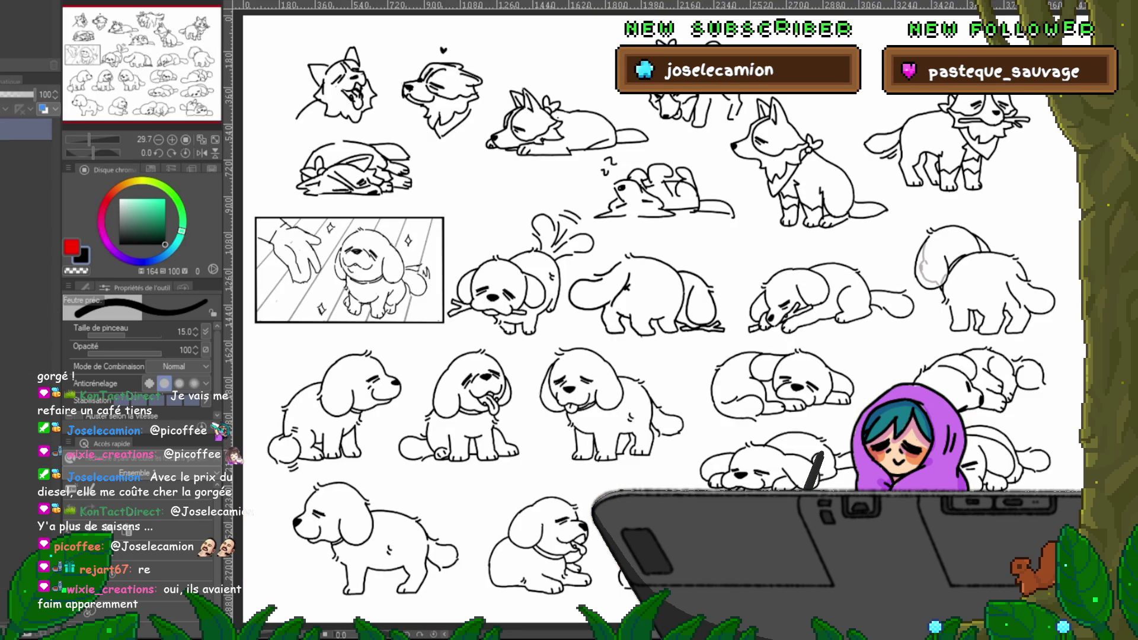
{"action": "key", "text": "ctrl+Tab"}
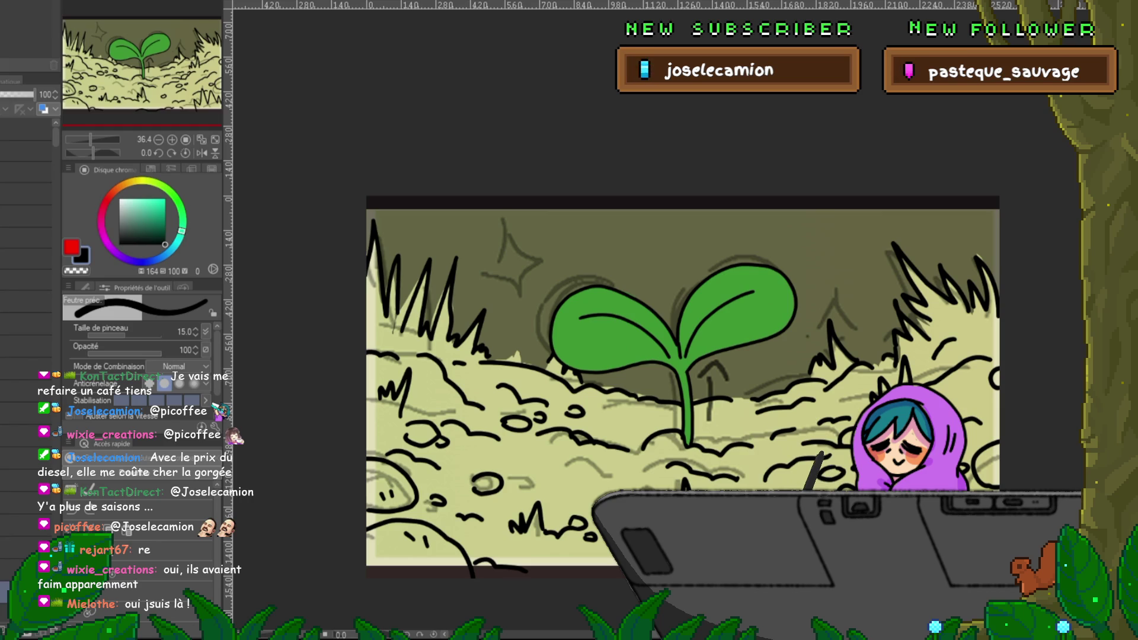
Step: Cycle from the forest line sketch to the gardener's green garden scene, nudging the view right
{"action": "key", "text": "ctrl+Tab"}
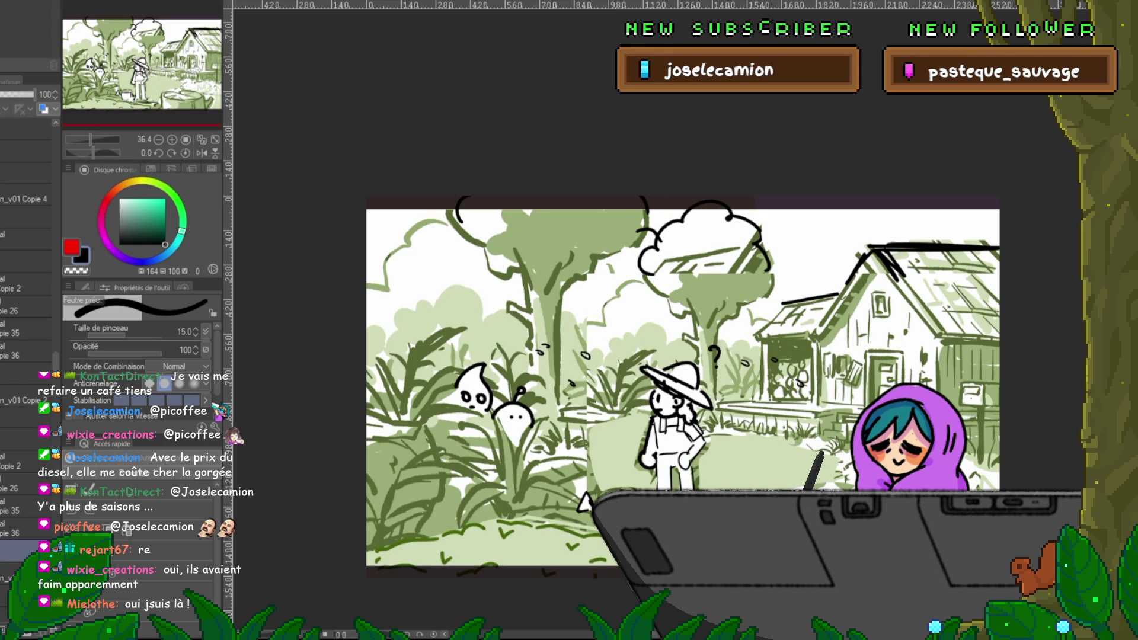
{"action": "key", "text": "ctrl+Tab"}
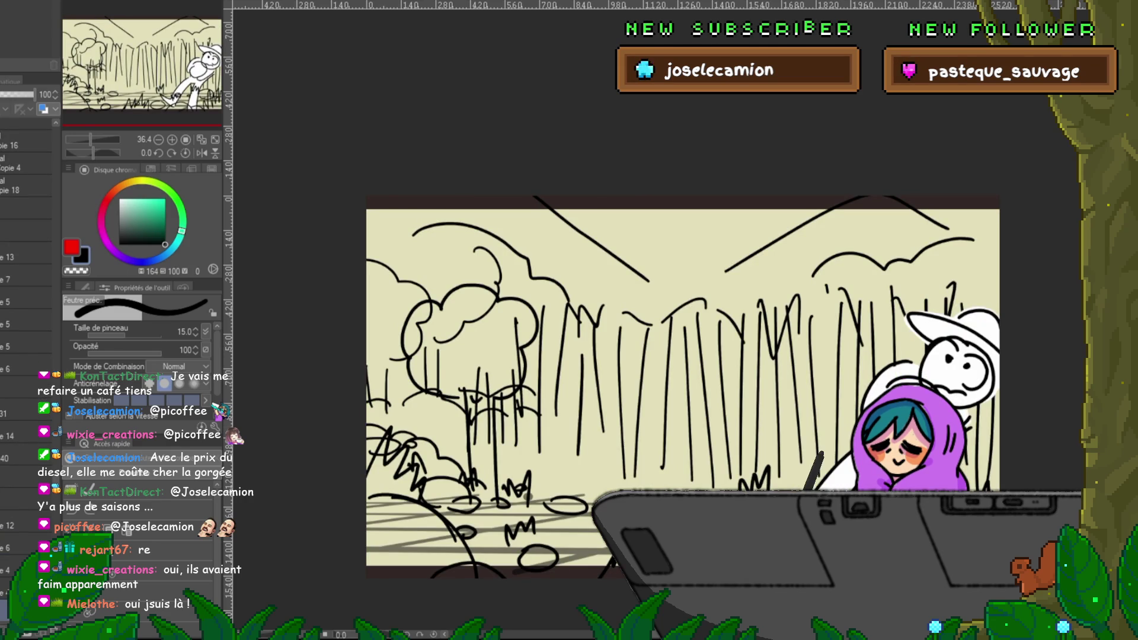
{"action": "scroll", "coordinate": [681, 379], "scroll_direction": "down", "scroll_amount": 3}
{"action": "scroll", "coordinate": [682, 380], "scroll_direction": "down", "scroll_amount": 1}
{"action": "key", "text": "ctrl+Tab"}
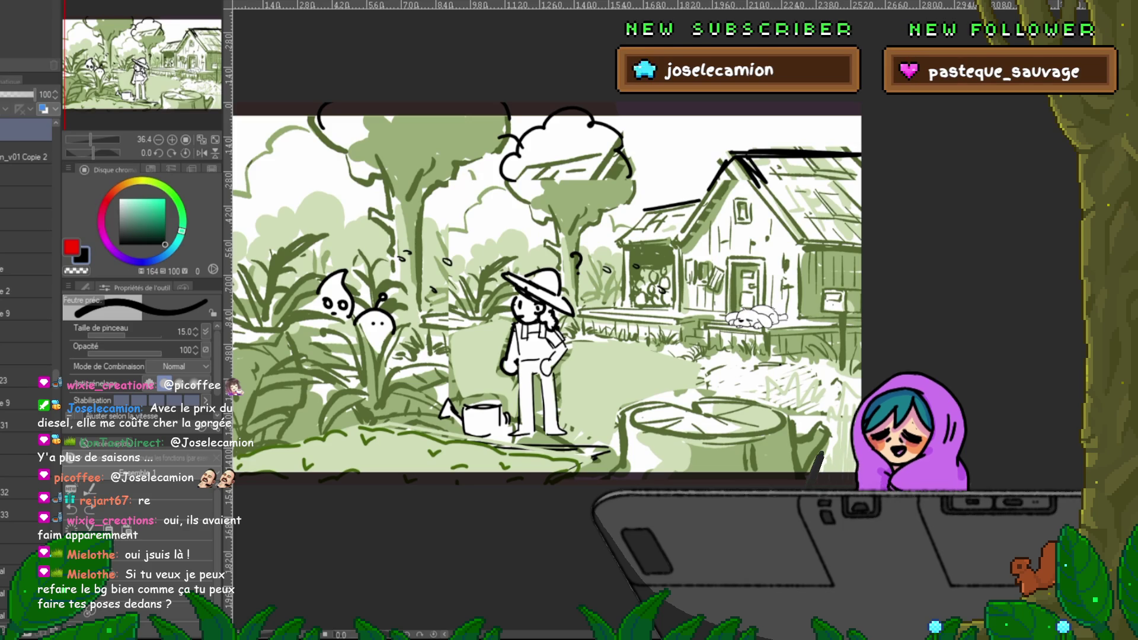
{"action": "left_click_drag", "start_coordinate": [533, 296], "coordinate": [581, 296]}
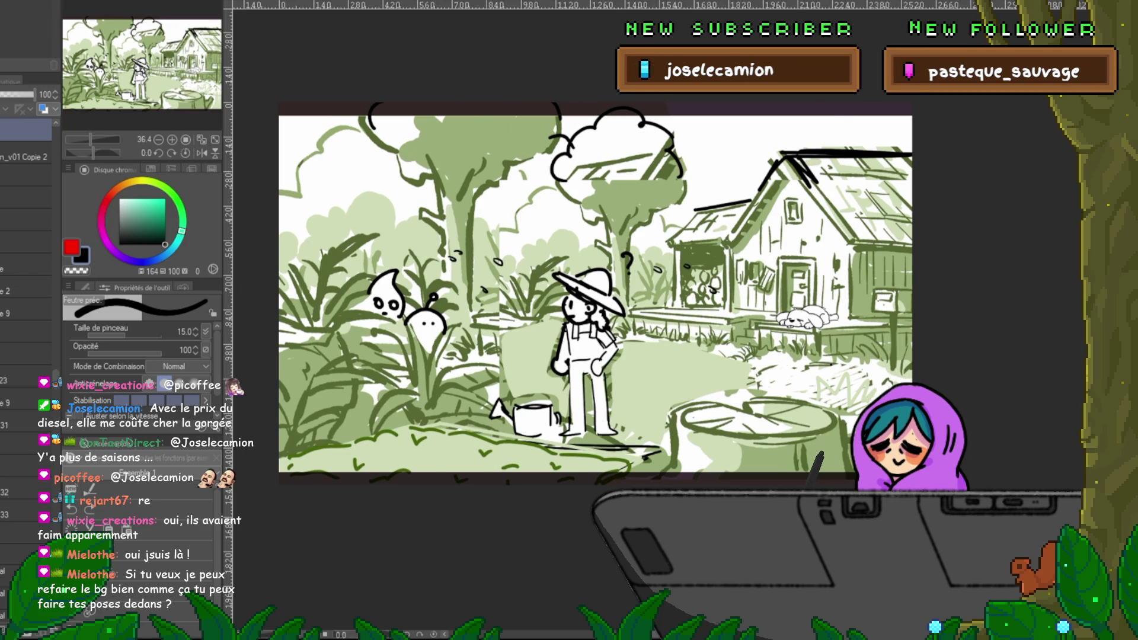
Step: Flip past the beige forest and hatted character sketches to the bushy-tree forest storyboard
{"action": "key", "text": "ctrl+Tab"}
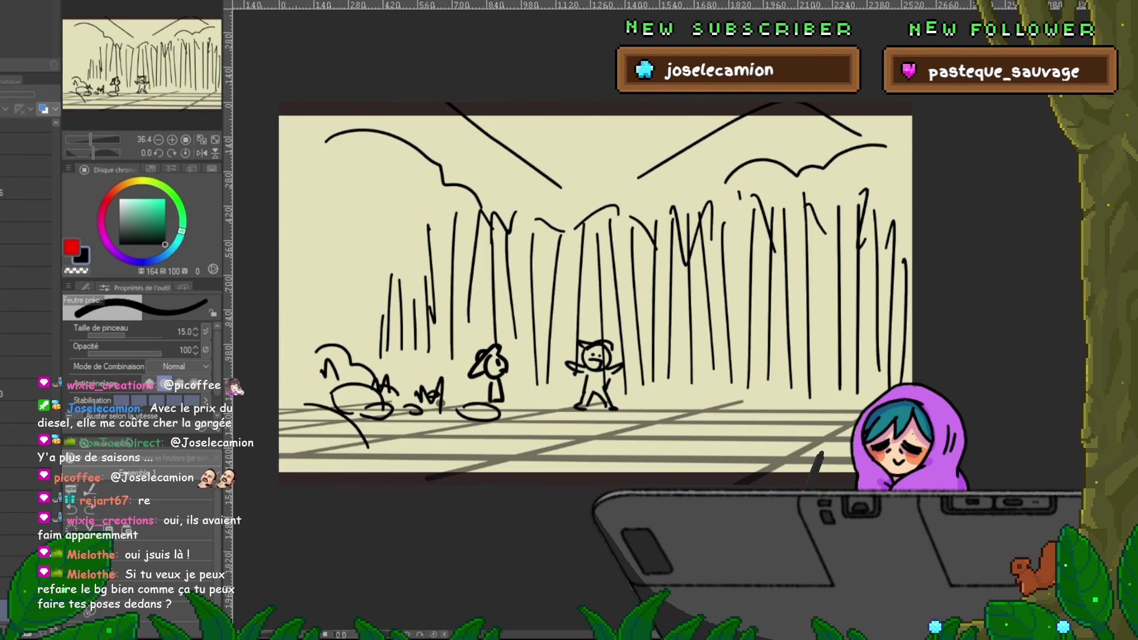
{"action": "key", "text": "ctrl+Tab"}
{"action": "key", "text": "ctrl+Tab"}
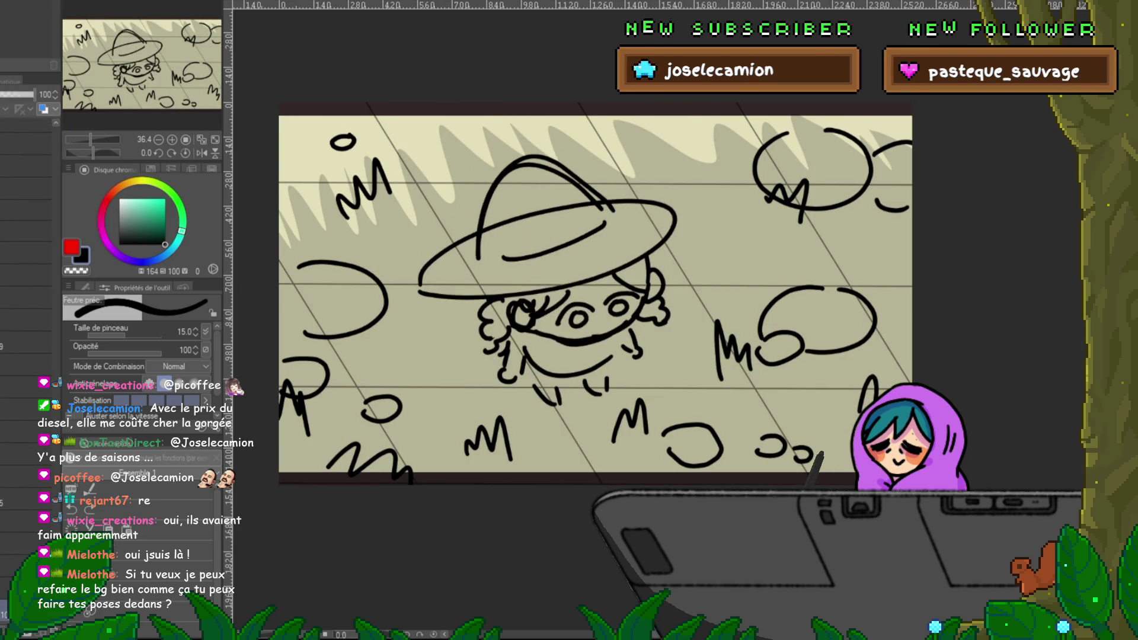
{"action": "key", "text": "ctrl+shift+Tab"}
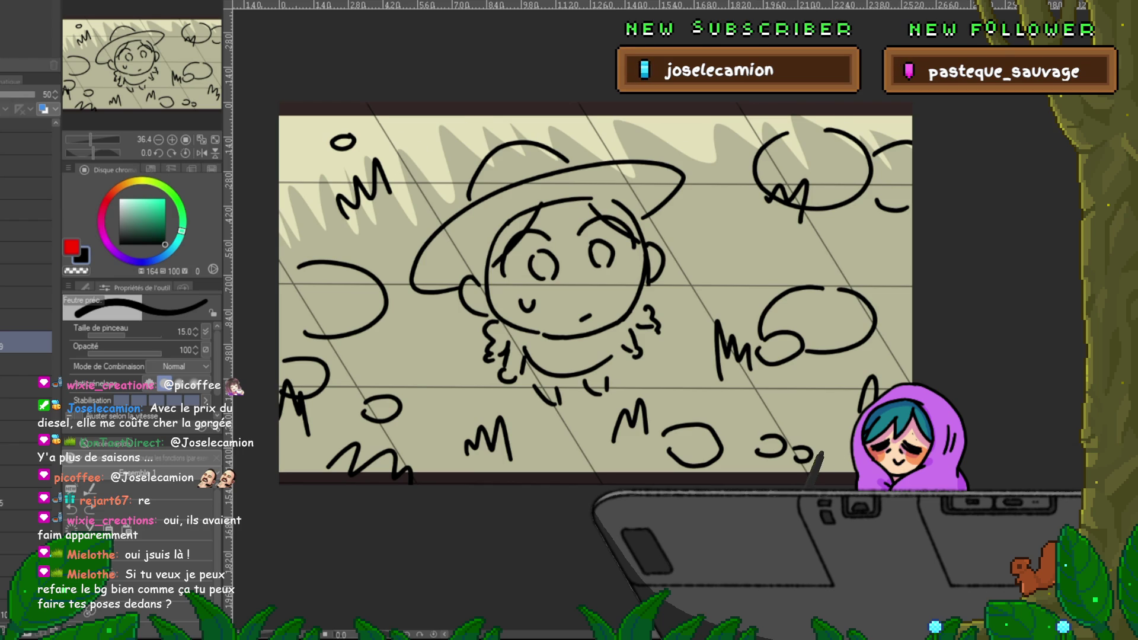
{"action": "key", "text": "ctrl+Tab"}
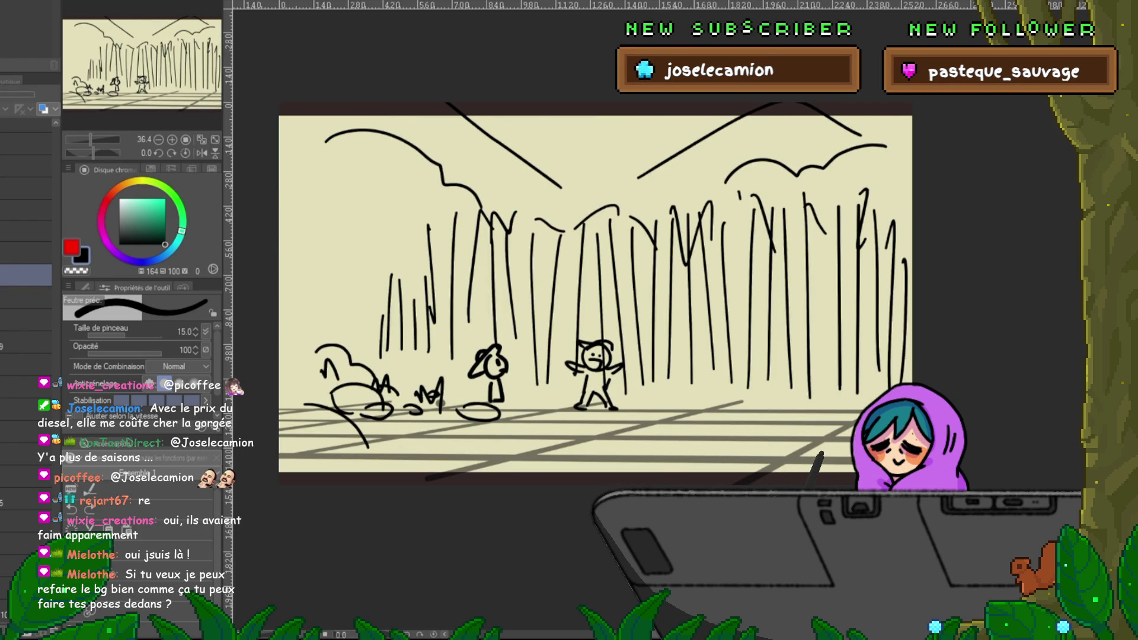
{"action": "key", "text": "ctrl+Tab"}
{"action": "key", "text": "ctrl+Tab"}
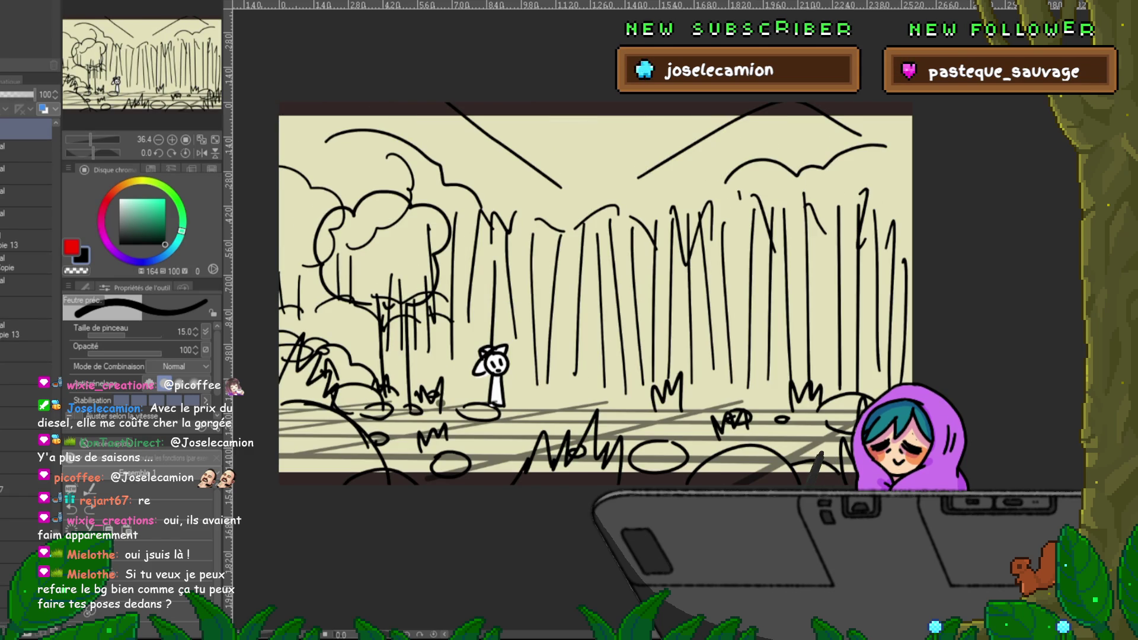
Step: Cycle the hatted character's crouching, box-pushing and shovel-digging poses, then switch to the clinic sketch
{"action": "key", "text": "ctrl+v"}
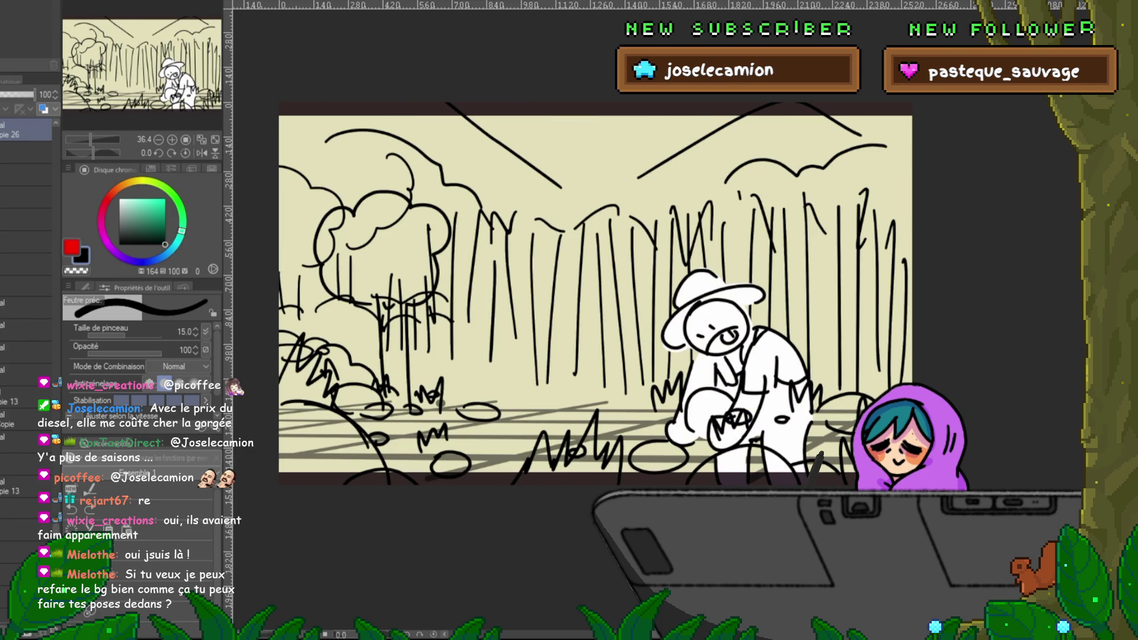
{"action": "key", "text": "ctrl+v"}
{"action": "key", "text": "ctrl+v"}
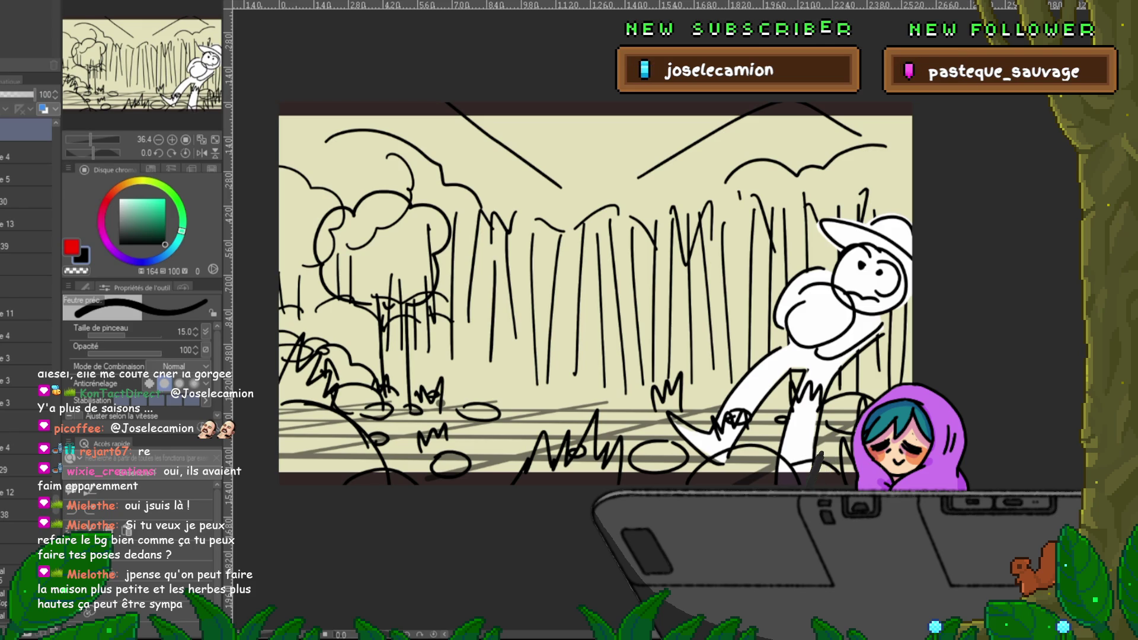
{"action": "key", "text": "ctrl+v"}
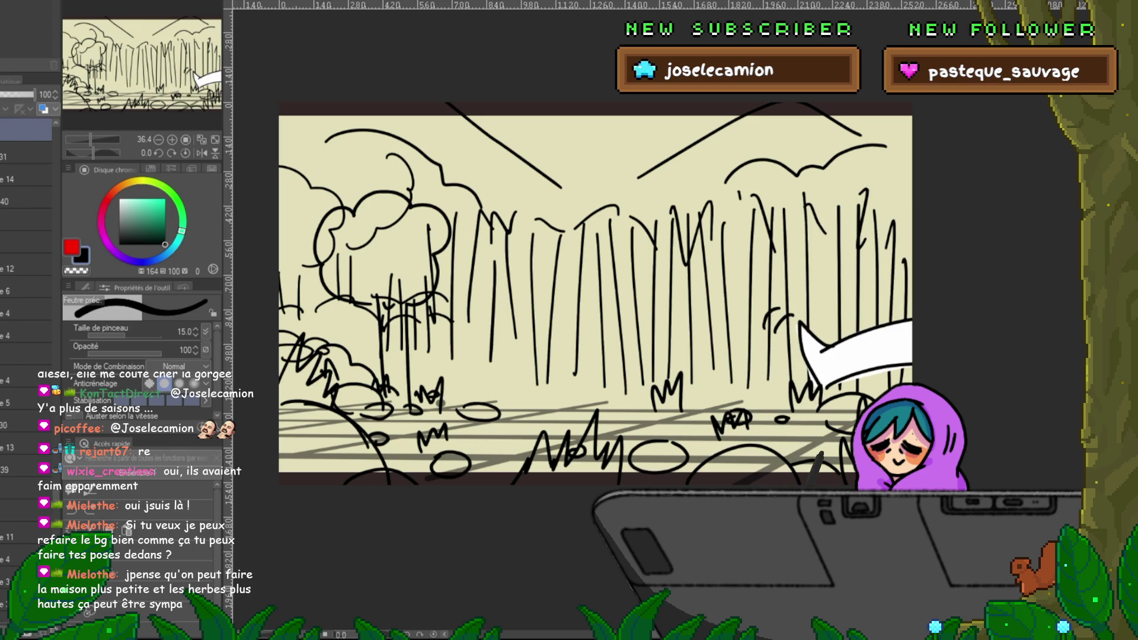
{"action": "key", "text": "ctrl+v"}
{"action": "key", "text": "ctrl+v"}
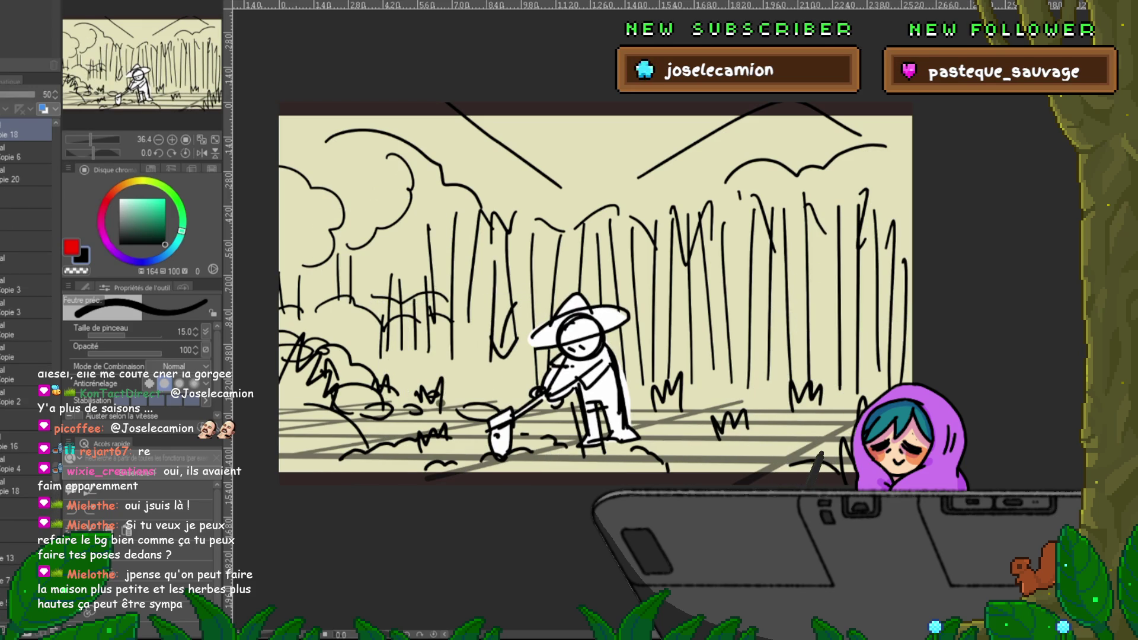
{"action": "key", "text": "ctrl+v"}
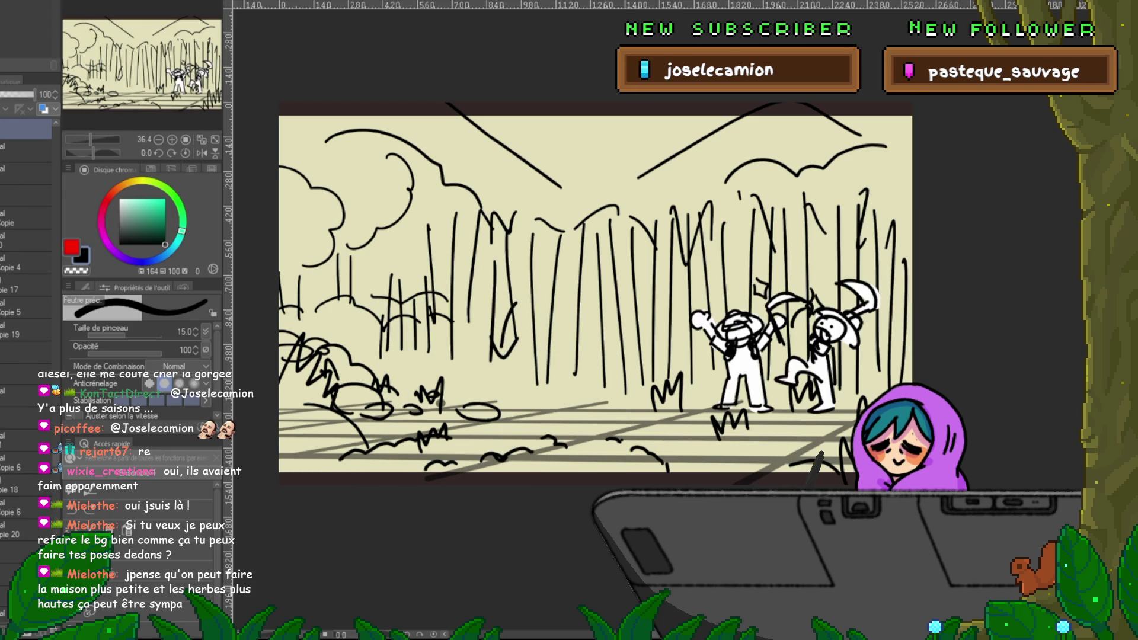
{"action": "left_click", "coordinate": [24, 490]}
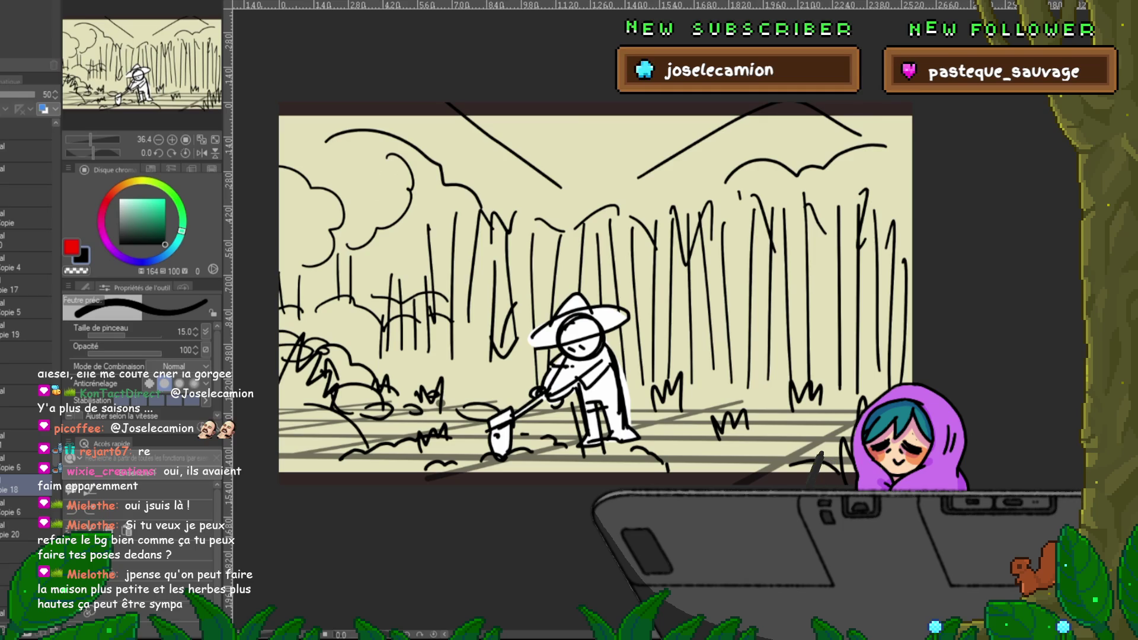
{"action": "left_click", "coordinate": [24, 127]}
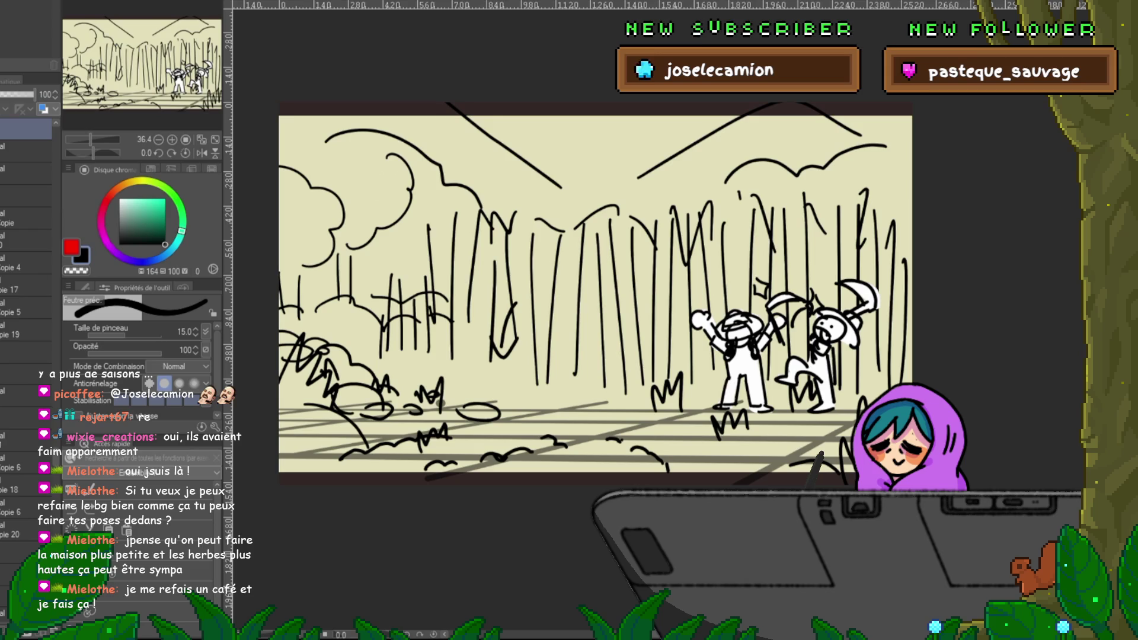
{"action": "key", "text": "ctrl+Tab"}
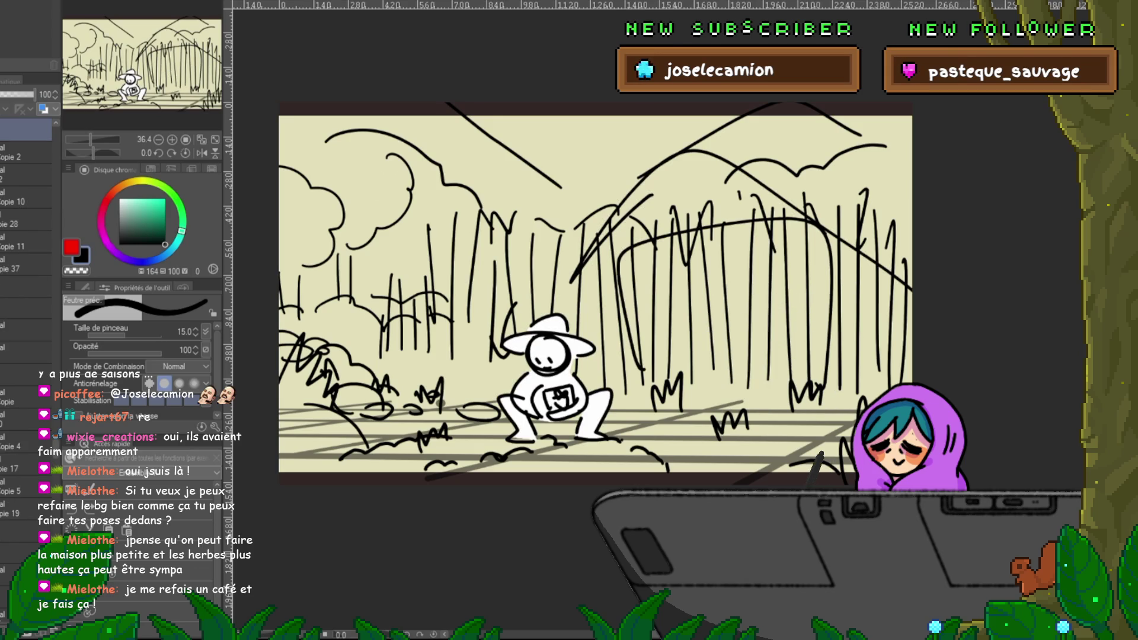
{"action": "key", "text": "ctrl+Tab"}
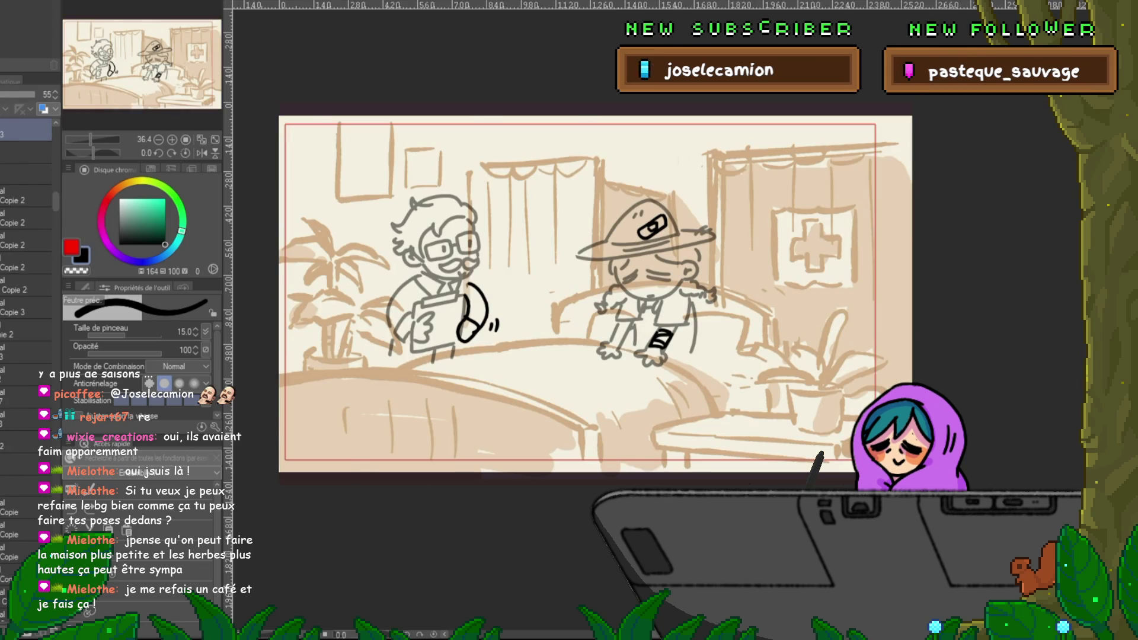
Step: Toggle between the garden house and clinic sketches, peek at the sprout, and stop on the cream canvas
{"action": "key", "text": "ctrl+Tab"}
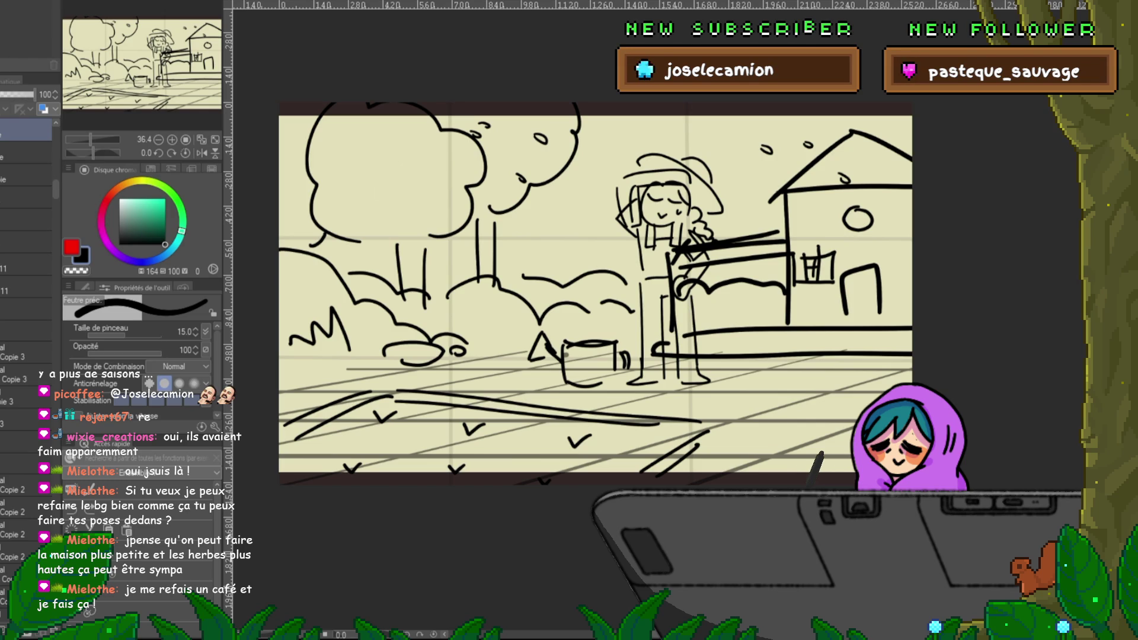
{"action": "key", "text": "ctrl+Tab"}
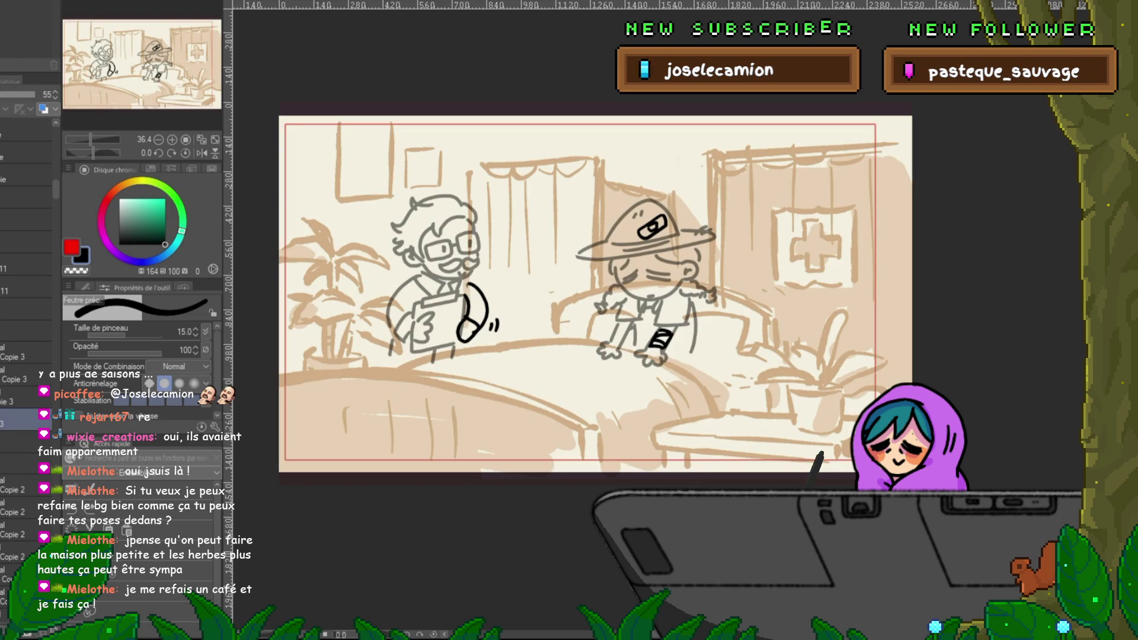
{"action": "key", "text": "ctrl+Tab"}
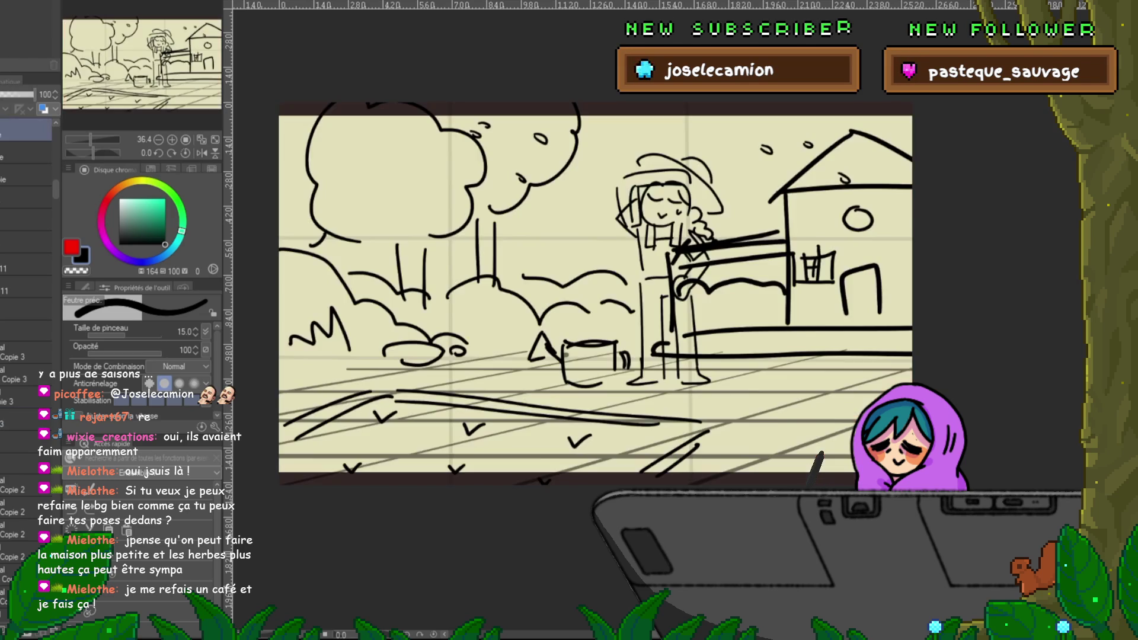
{"action": "key", "text": "ctrl+Tab"}
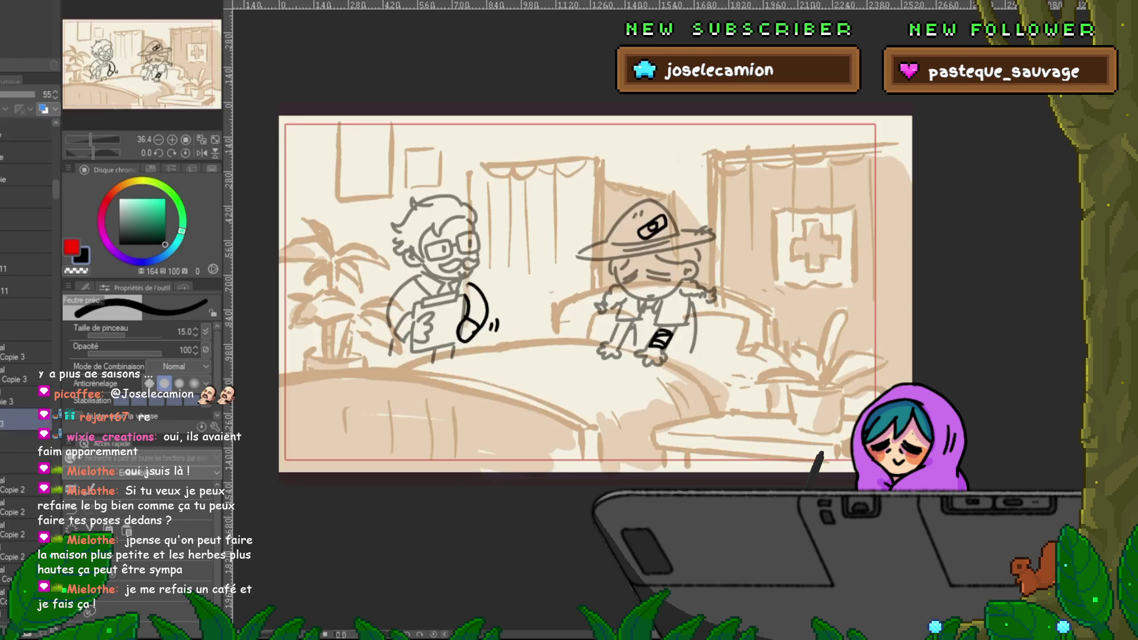
{"action": "key", "text": "ctrl+Tab"}
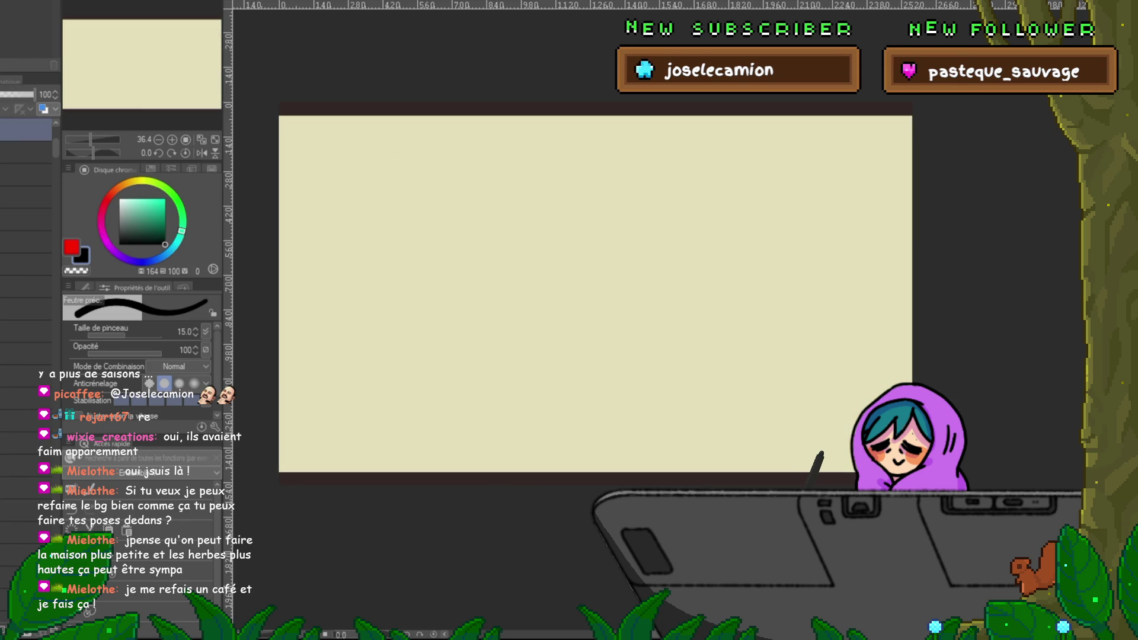
{"action": "key", "text": "ctrl+Tab"}
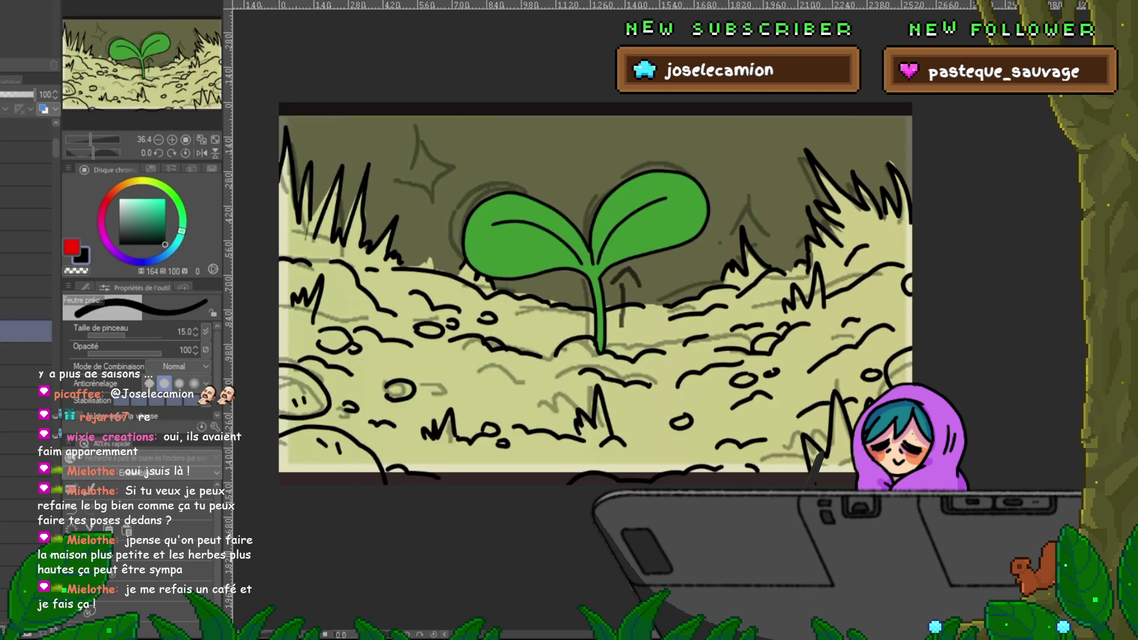
{"action": "key", "text": "ctrl+Tab"}
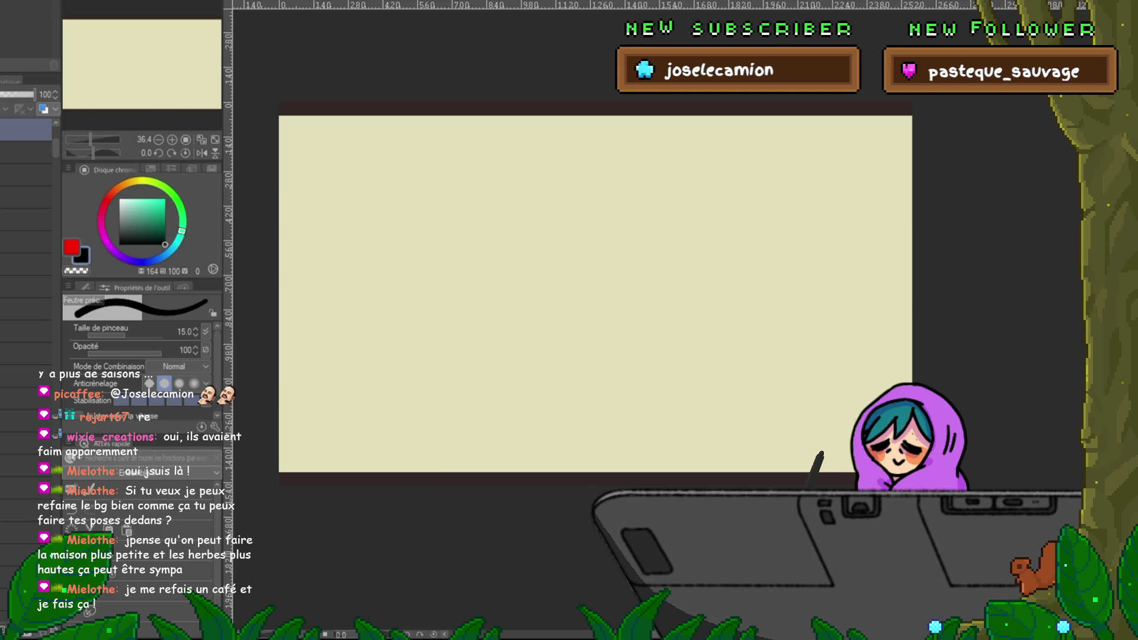
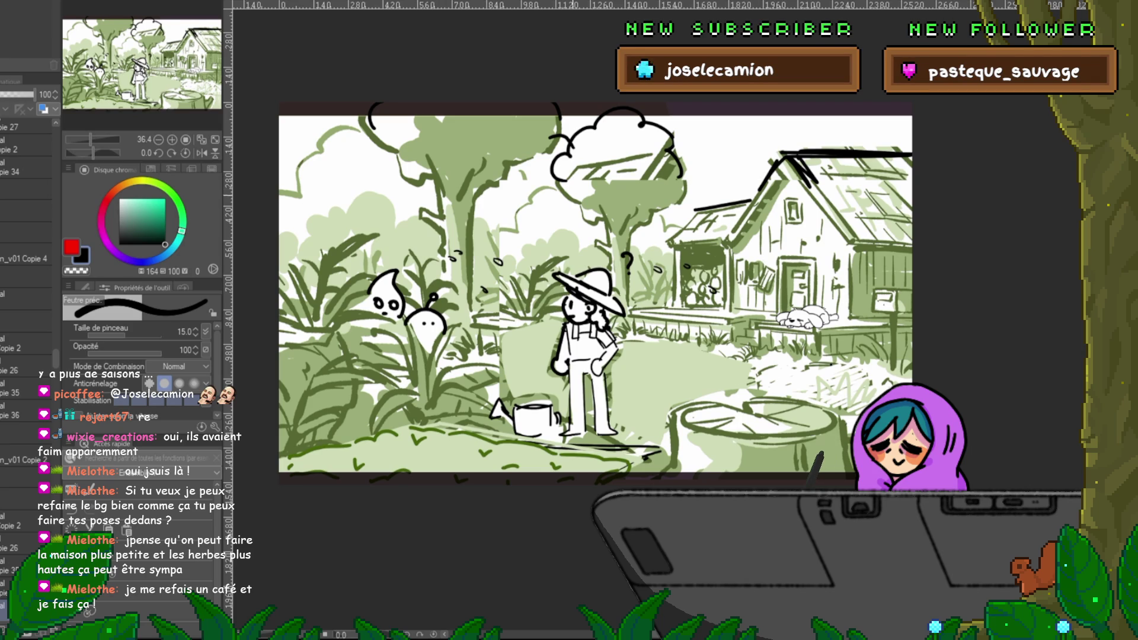
Step: Ink the greenhouse's left edge and square front on a new layer
{"action": "left_click_drag", "start_coordinate": [398, 202], "coordinate": [399, 200]}
{"action": "mouse_move", "coordinate": [400, 318]}
{"action": "left_mouse_down"}
{"action": "mouse_move", "coordinate": [552, 317]}
{"action": "mouse_move", "coordinate": [554, 187]}
{"action": "mouse_move", "coordinate": [398, 201]}
{"action": "left_mouse_up"}
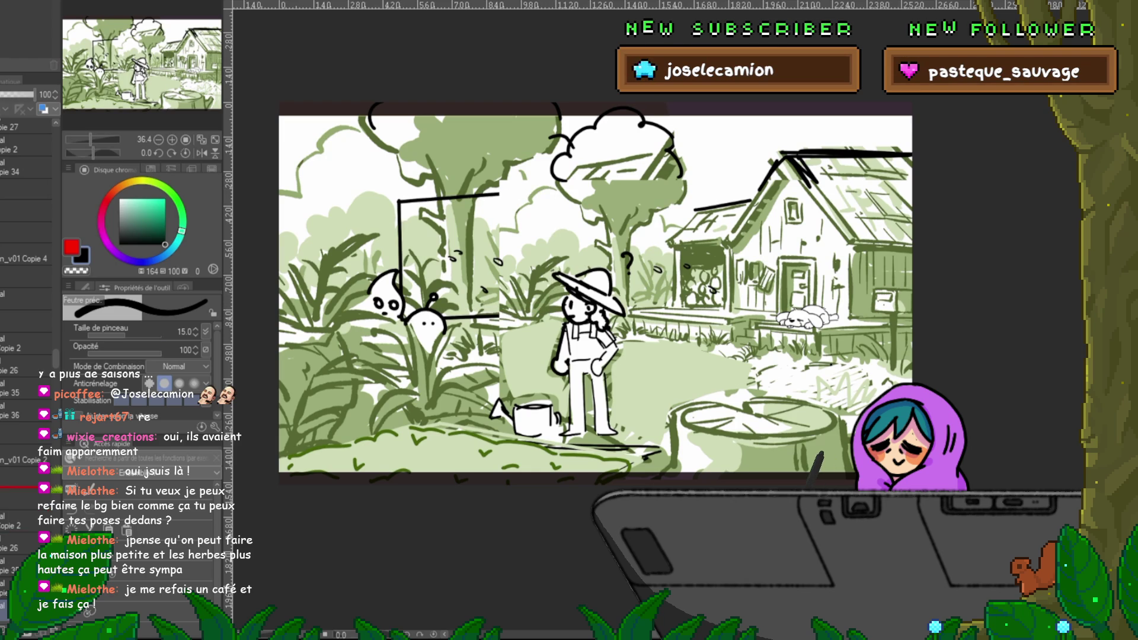
{"action": "key", "text": "ctrl+shift+n"}
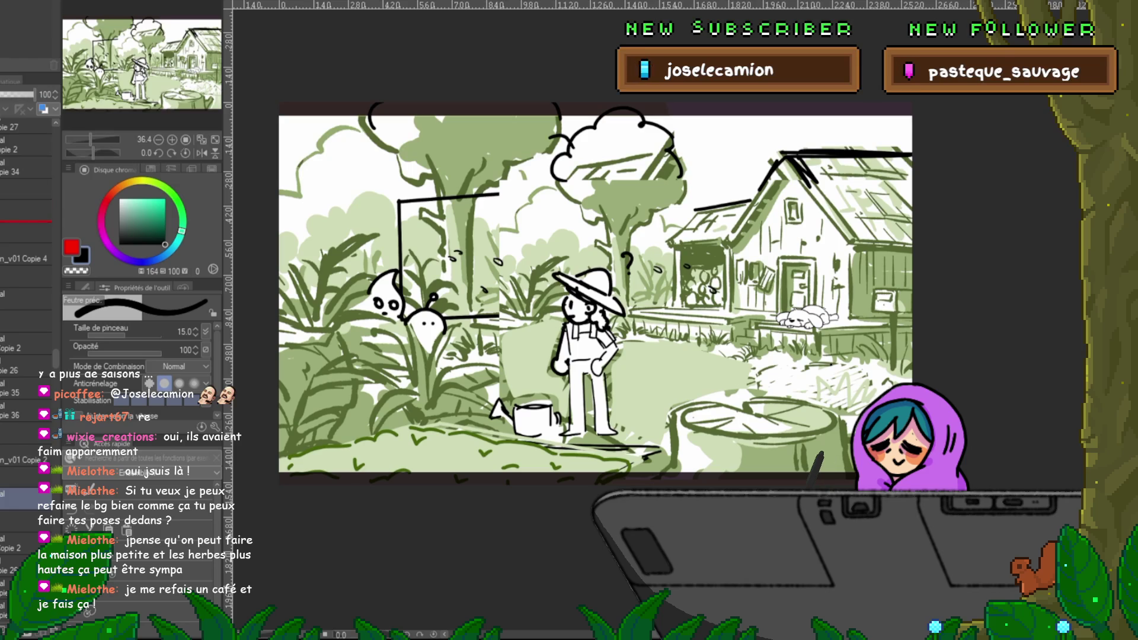
{"action": "left_click_drag", "start_coordinate": [499, 193], "coordinate": [499, 317]}
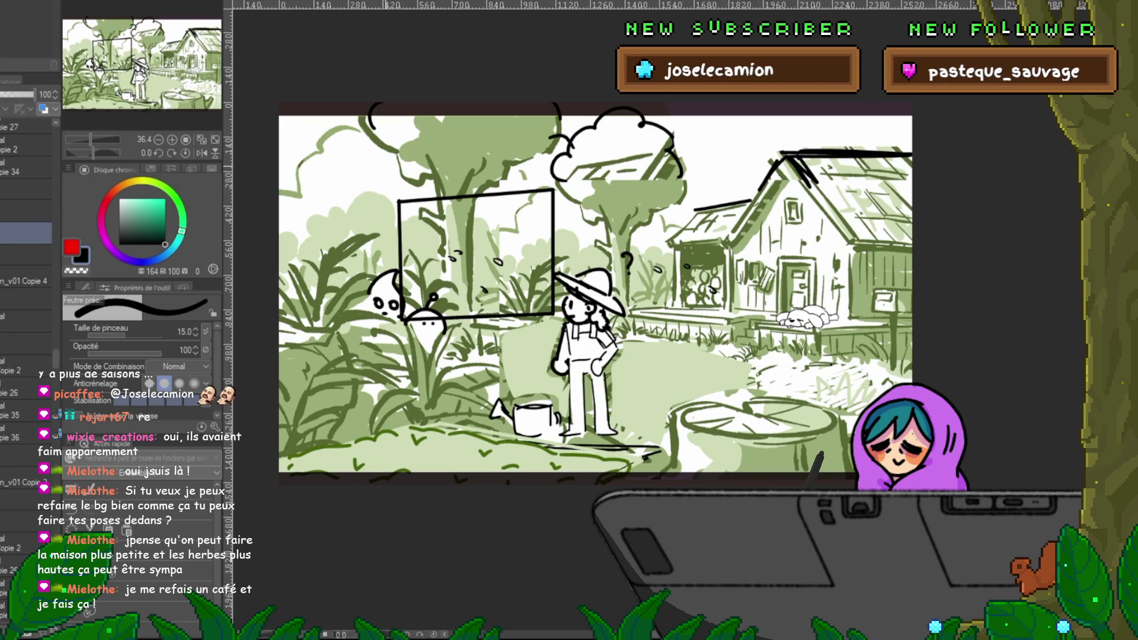
Step: Ink the greenhouse roof lines, roof peak, ridge line and arched windows
{"action": "mouse_move", "coordinate": [397, 200]}
{"action": "left_mouse_down"}
{"action": "mouse_move", "coordinate": [348, 151]}
{"action": "mouse_move", "coordinate": [439, 172]}
{"action": "mouse_move", "coordinate": [464, 194]}
{"action": "left_mouse_up"}
{"action": "left_click_drag", "start_coordinate": [469, 137], "coordinate": [532, 189]}
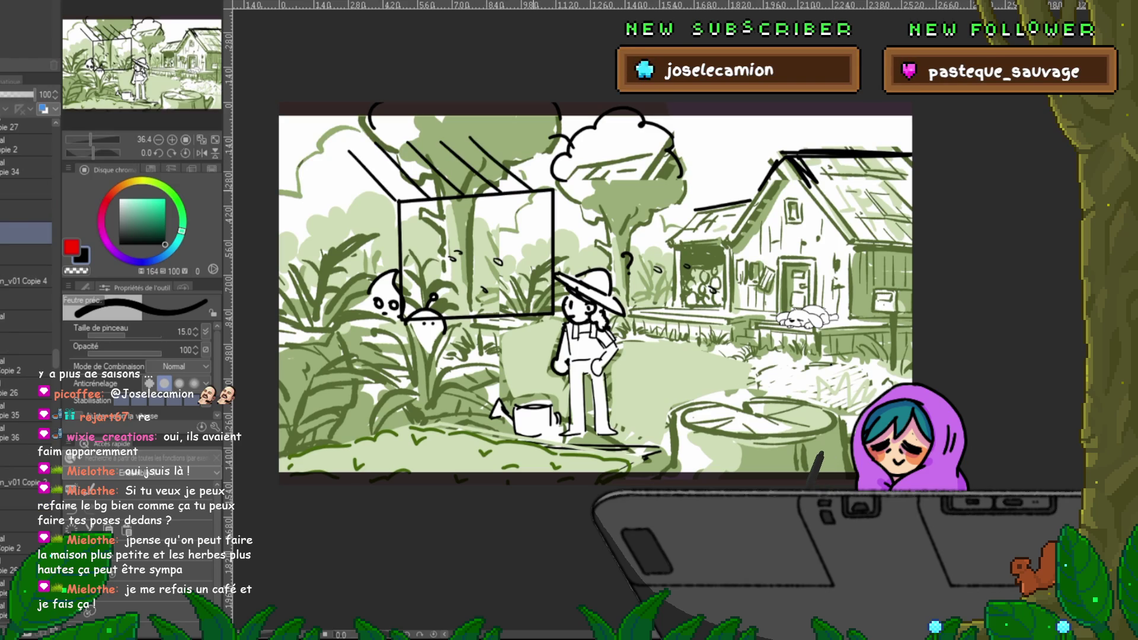
{"action": "left_click_drag", "start_coordinate": [508, 140], "coordinate": [557, 190]}
{"action": "mouse_move", "coordinate": [345, 151]}
{"action": "left_mouse_down"}
{"action": "mouse_move", "coordinate": [297, 195]}
{"action": "mouse_move", "coordinate": [294, 309]}
{"action": "mouse_move", "coordinate": [401, 318]}
{"action": "left_mouse_up"}
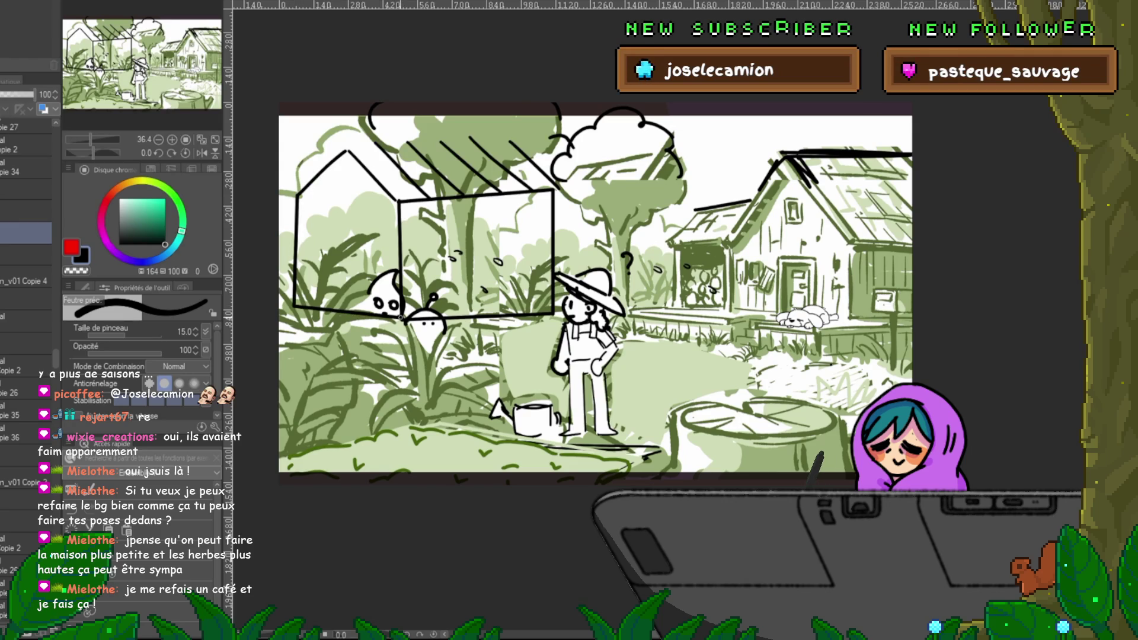
{"action": "left_click_drag", "start_coordinate": [332, 305], "coordinate": [359, 299]}
{"action": "left_click_drag", "start_coordinate": [429, 302], "coordinate": [455, 313]}
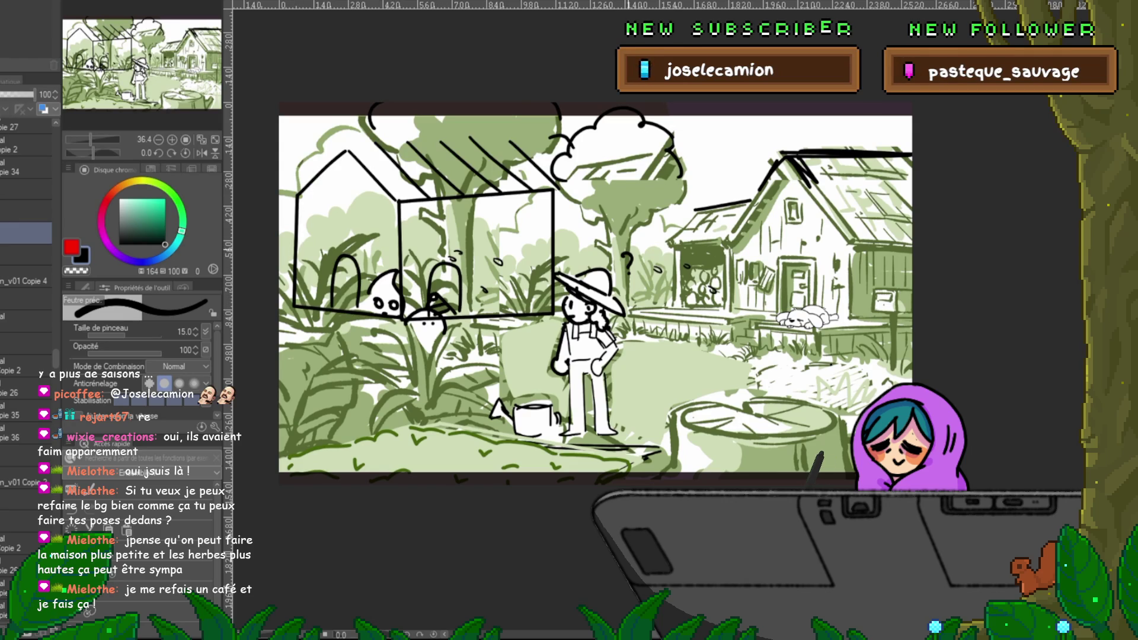
{"action": "left_click_drag", "start_coordinate": [359, 147], "coordinate": [514, 140]}
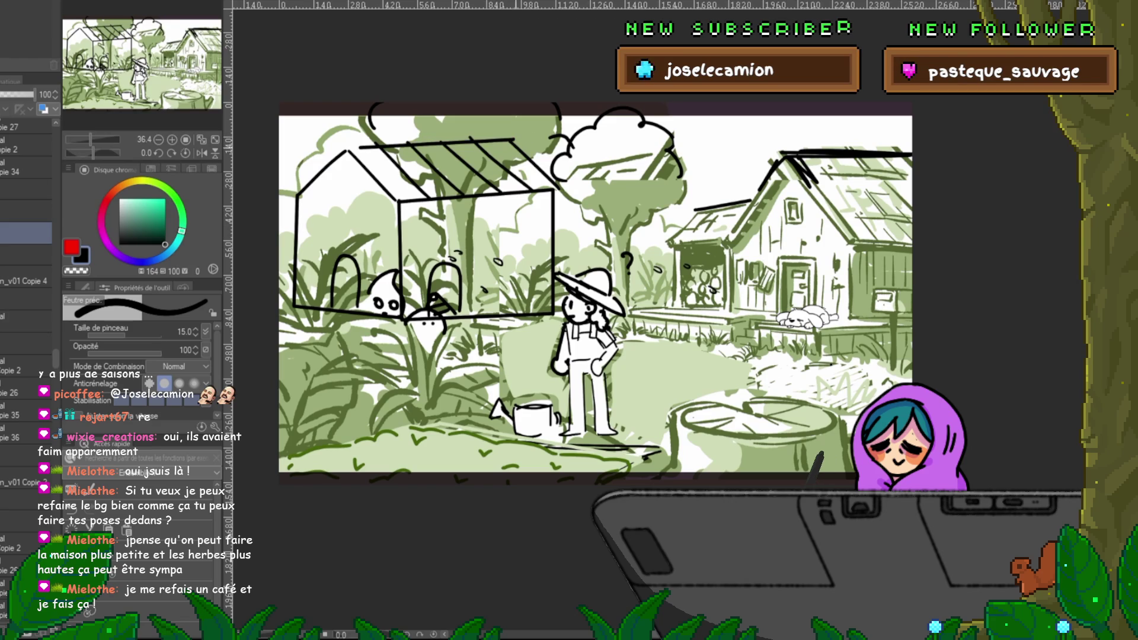
Step: Draw a ladder with two rails and rungs, plus a small round shape on the roof
{"action": "left_click_drag", "start_coordinate": [460, 227], "coordinate": [483, 325]}
{"action": "mouse_move", "coordinate": [463, 236]}
{"action": "left_mouse_down"}
{"action": "mouse_move", "coordinate": [491, 234]}
{"action": "mouse_move", "coordinate": [474, 282]}
{"action": "left_mouse_up"}
{"action": "left_click_drag", "start_coordinate": [472, 260], "coordinate": [492, 259]}
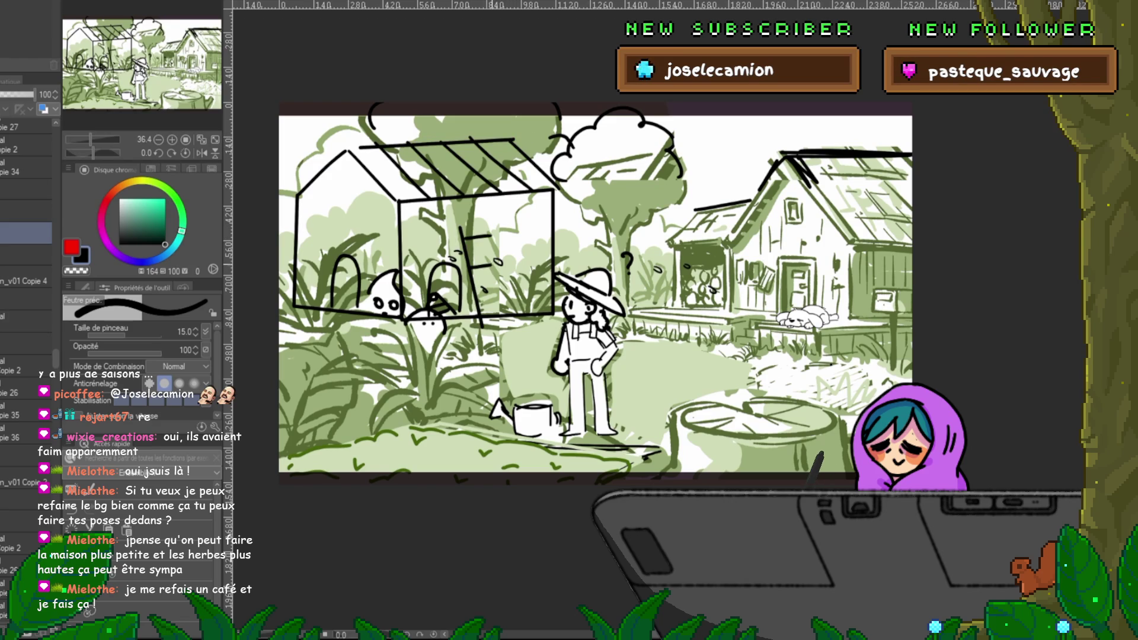
{"action": "left_click_drag", "start_coordinate": [477, 299], "coordinate": [505, 296]}
{"action": "left_click_drag", "start_coordinate": [490, 221], "coordinate": [515, 329]}
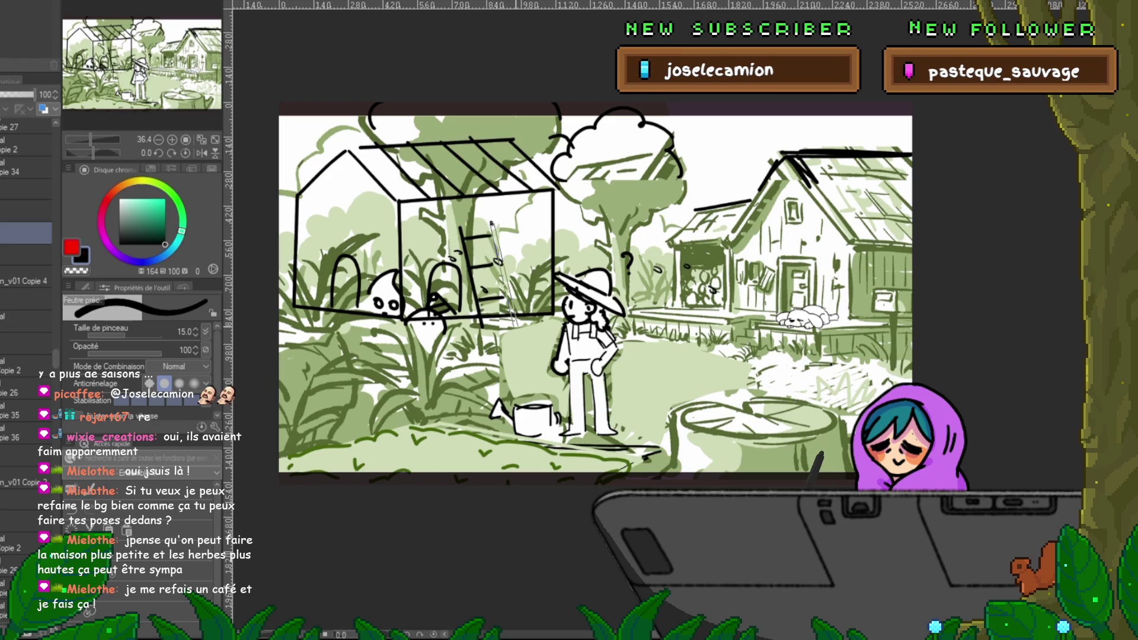
{"action": "left_click_drag", "start_coordinate": [477, 169], "coordinate": [491, 176]}
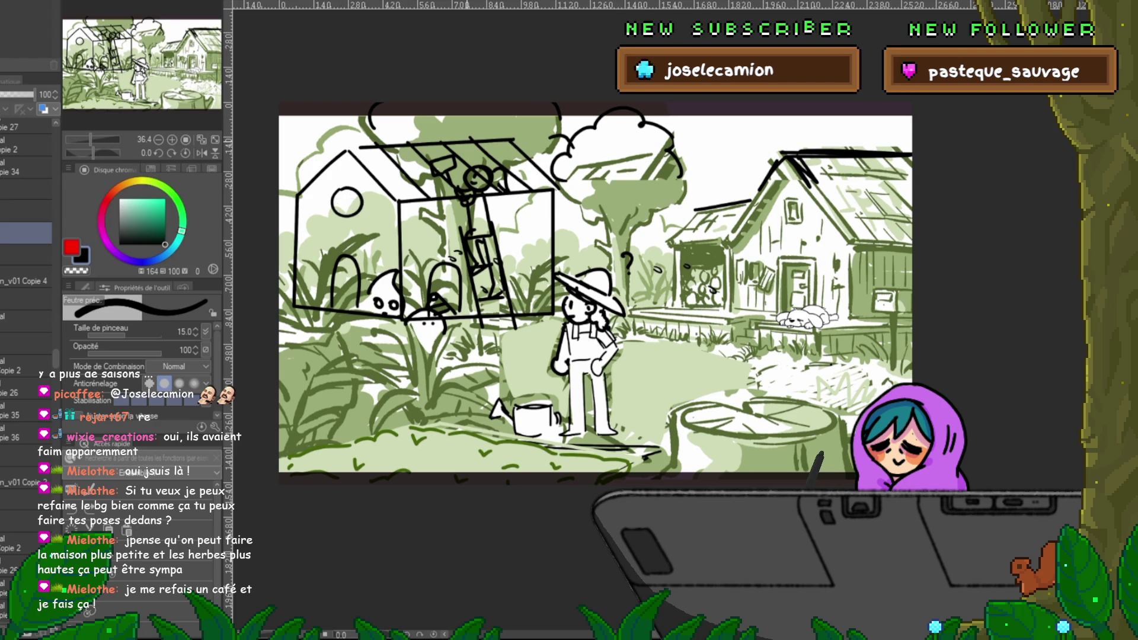
Step: Add a small wall window and vertical slats to the greenhouse front and right wall
{"action": "left_click_drag", "start_coordinate": [332, 190], "coordinate": [333, 215]}
{"action": "mouse_move", "coordinate": [352, 185]}
{"action": "left_mouse_down"}
{"action": "mouse_move", "coordinate": [356, 217]}
{"action": "mouse_move", "coordinate": [346, 217]}
{"action": "left_mouse_up"}
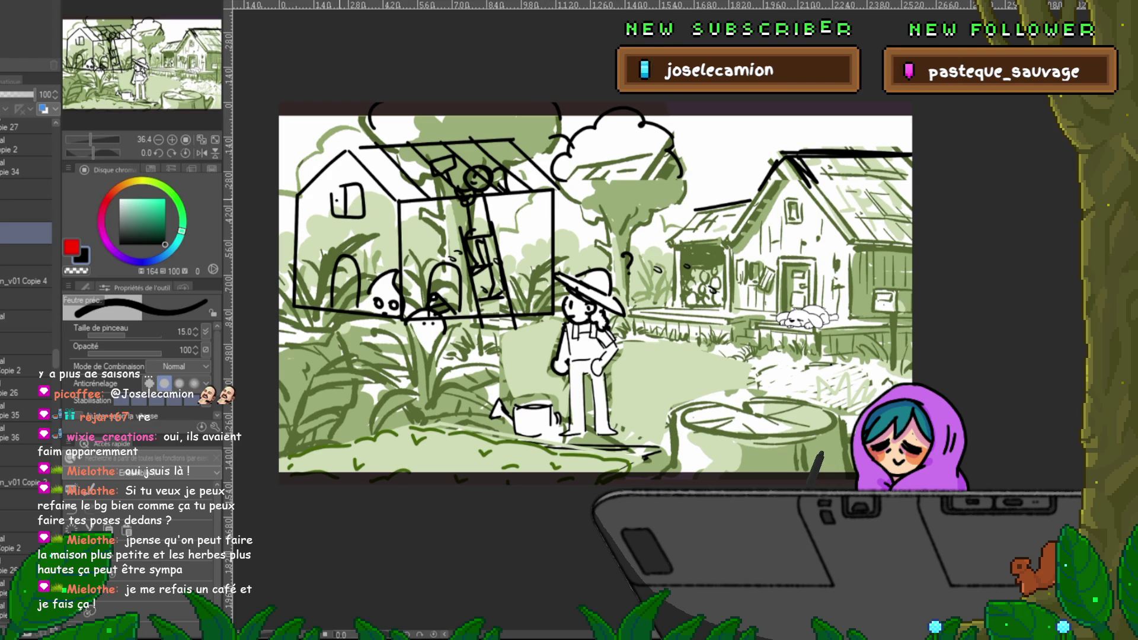
{"action": "left_click_drag", "start_coordinate": [535, 201], "coordinate": [533, 277]}
{"action": "left_click_drag", "start_coordinate": [515, 234], "coordinate": [513, 279]}
{"action": "left_click_drag", "start_coordinate": [504, 201], "coordinate": [501, 251]}
{"action": "mouse_move", "coordinate": [417, 213]}
{"action": "left_mouse_down"}
{"action": "mouse_move", "coordinate": [416, 284]}
{"action": "mouse_move", "coordinate": [445, 236]}
{"action": "left_mouse_up"}
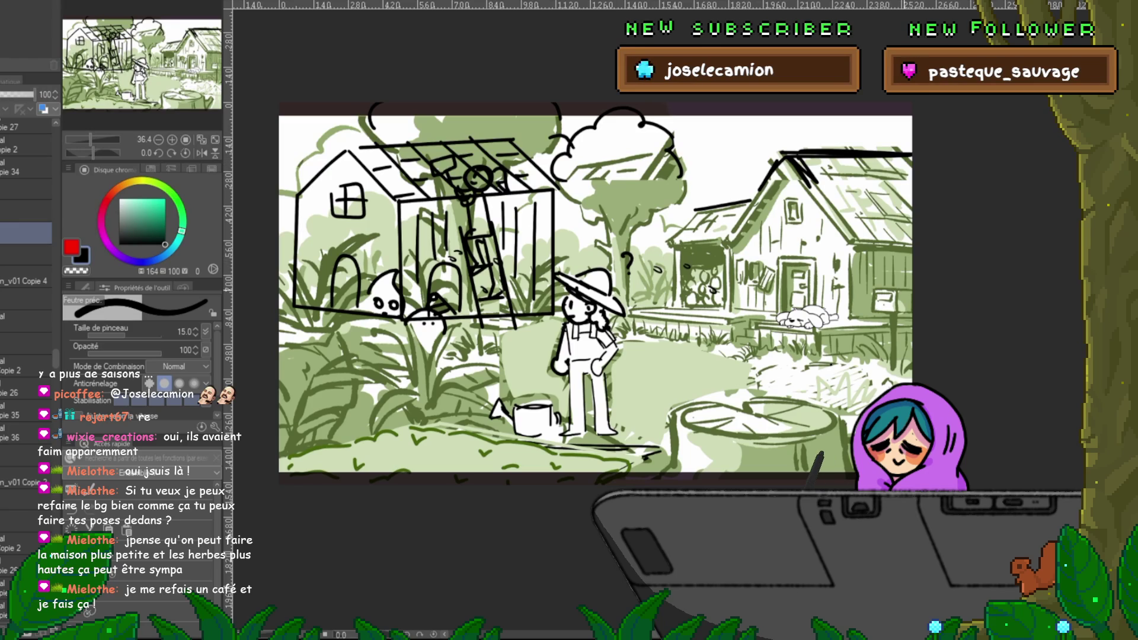
Step: Shrink, reposition and skew the greenhouse drawing, then switch to the waving-girl document
{"action": "key", "text": "ctrl+t"}
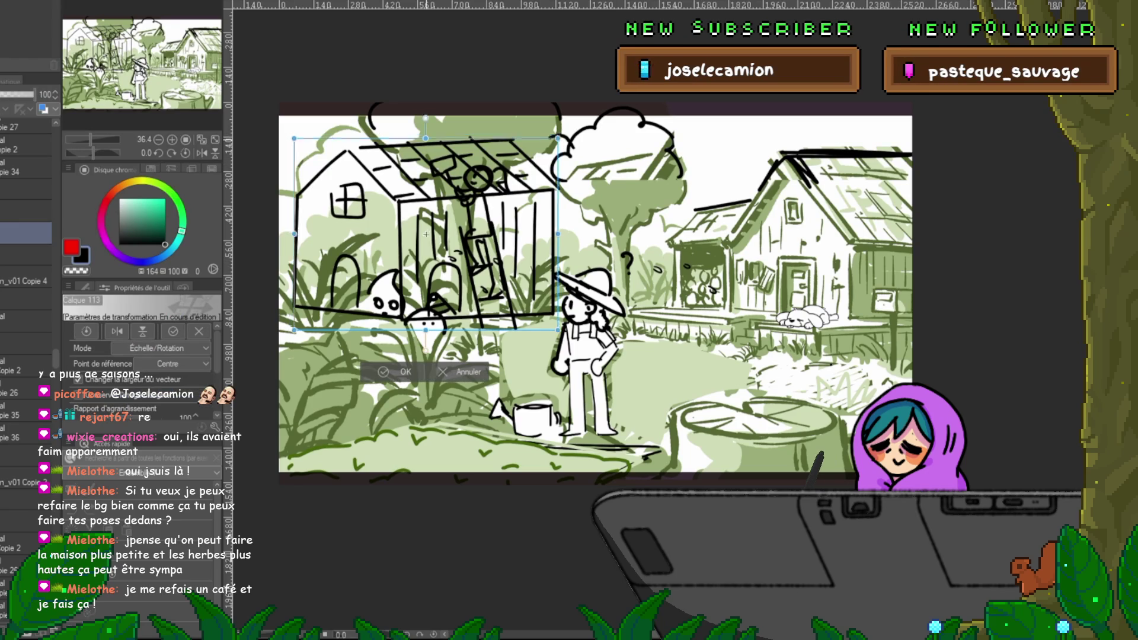
{"action": "left_click_drag", "start_coordinate": [287, 135], "coordinate": [328, 188]}
{"action": "mouse_move", "coordinate": [427, 259]}
{"action": "left_mouse_down"}
{"action": "mouse_move", "coordinate": [566, 248]}
{"action": "mouse_move", "coordinate": [413, 258]}
{"action": "mouse_move", "coordinate": [428, 259]}
{"action": "left_mouse_up"}
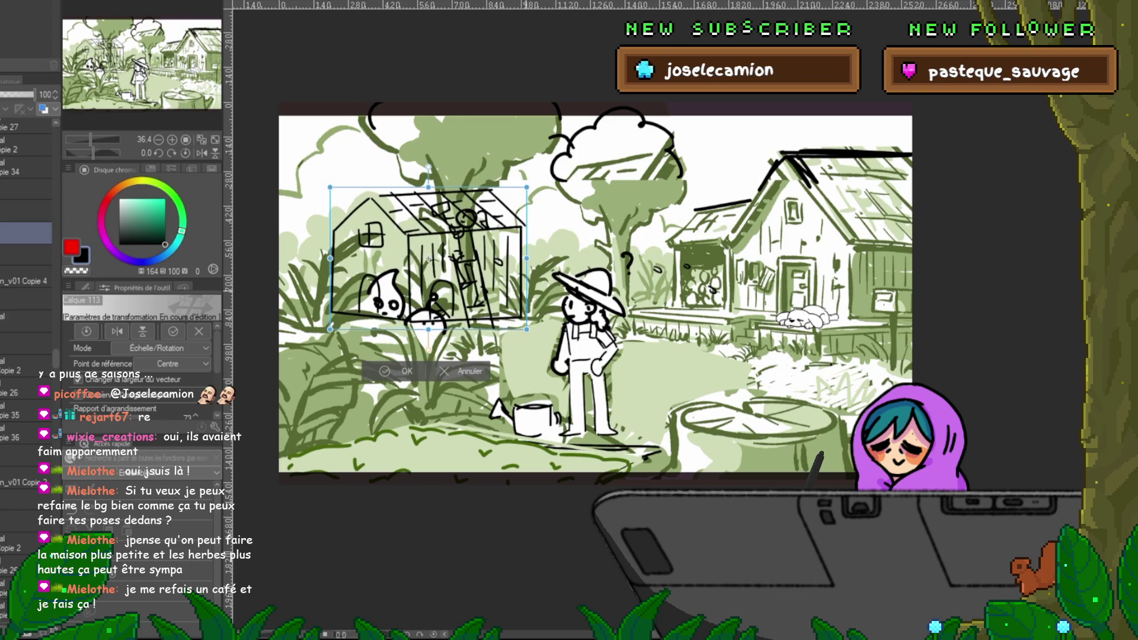
{"action": "key", "text": "ctrl"}
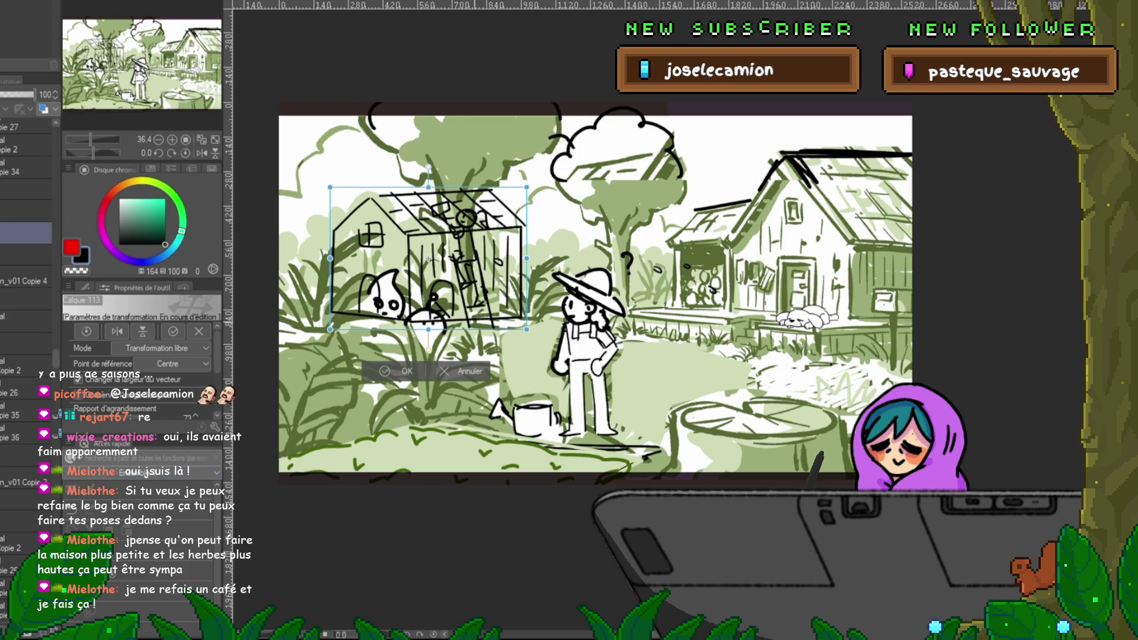
{"action": "left_click_drag", "start_coordinate": [429, 329], "coordinate": [432, 321]}
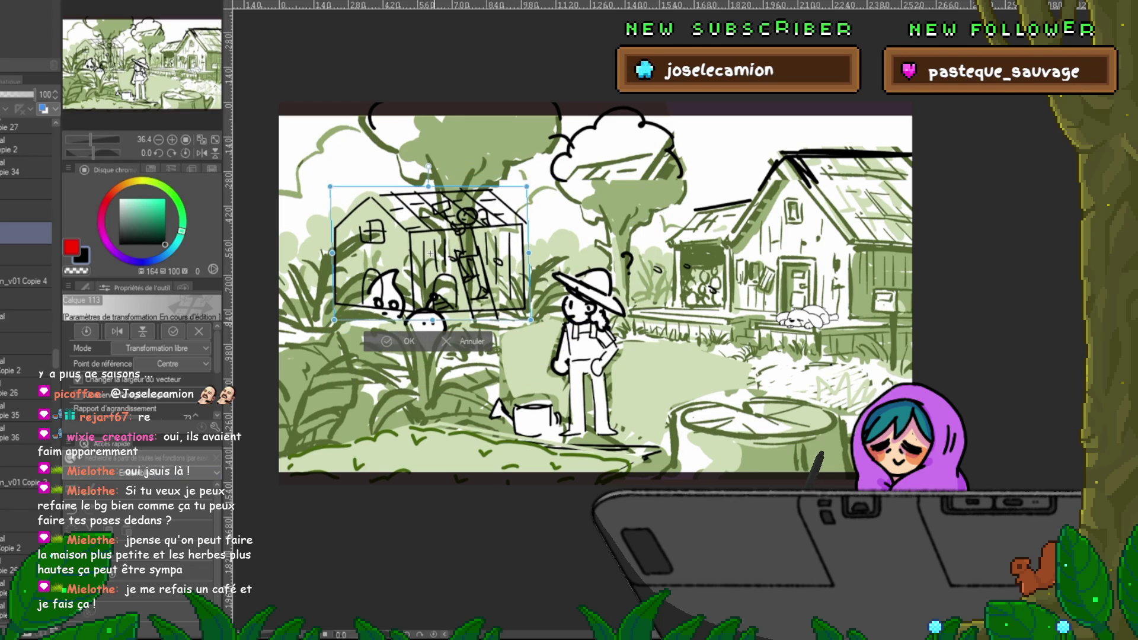
{"action": "key", "text": "Return"}
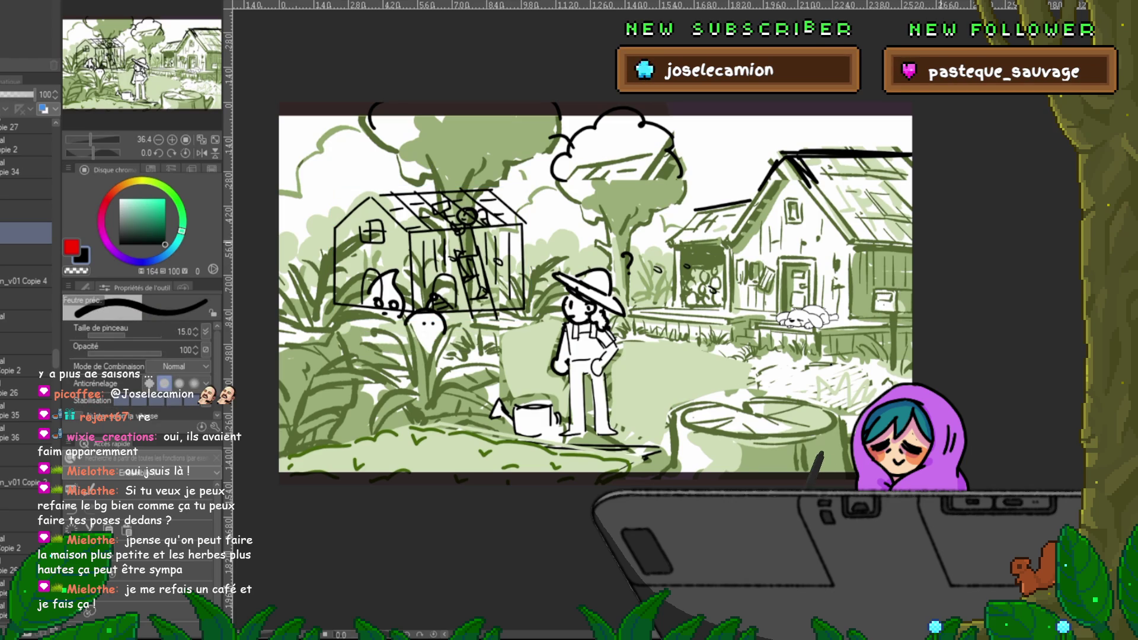
{"action": "key", "text": "ctrl+Tab"}
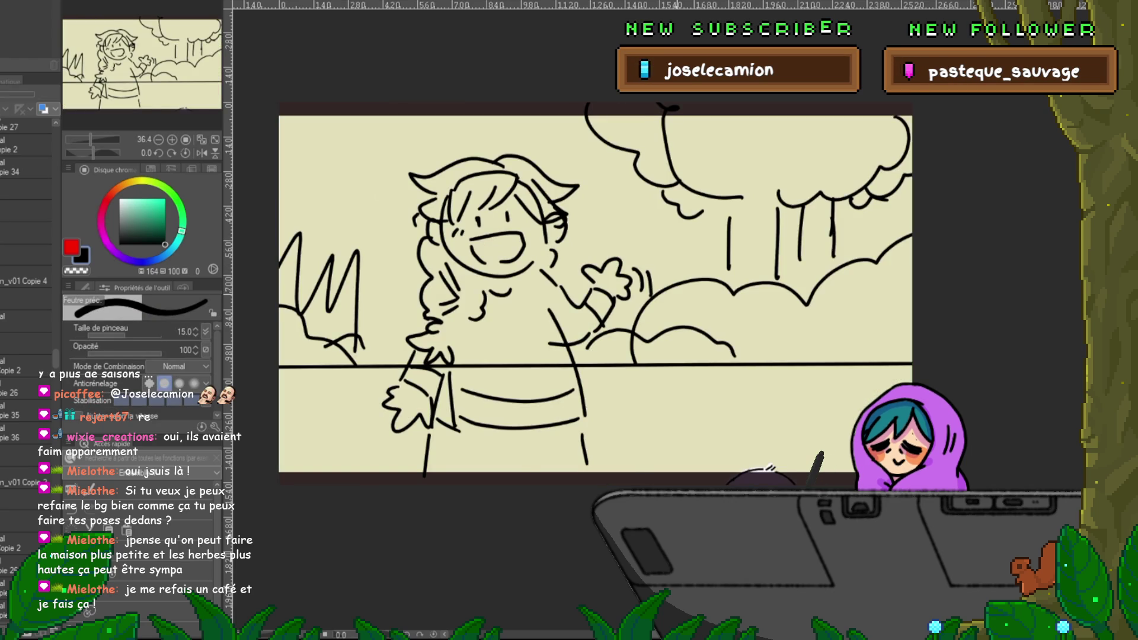
Step: Switch to the orange-frame storyboard showing the girl and dog
{"action": "key", "text": "ctrl+Tab"}
{"action": "key", "text": "ctrl+Tab"}
{"action": "key", "text": "ctrl+shift+Tab"}
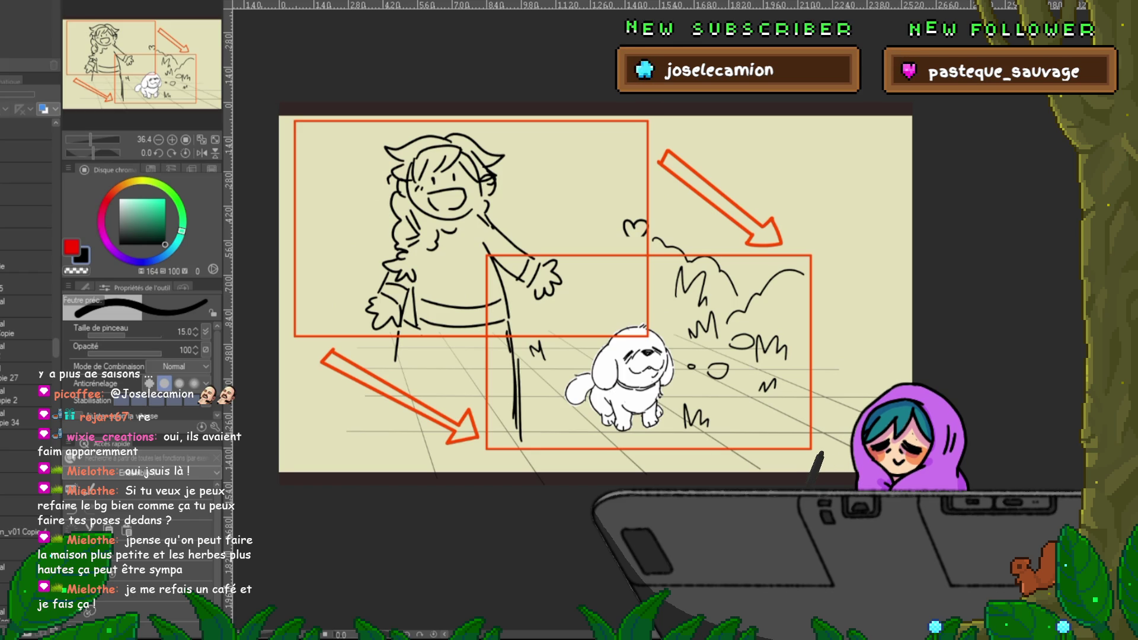
{"action": "scroll", "coordinate": [27, 356], "scroll_direction": "up", "scroll_amount": 5}
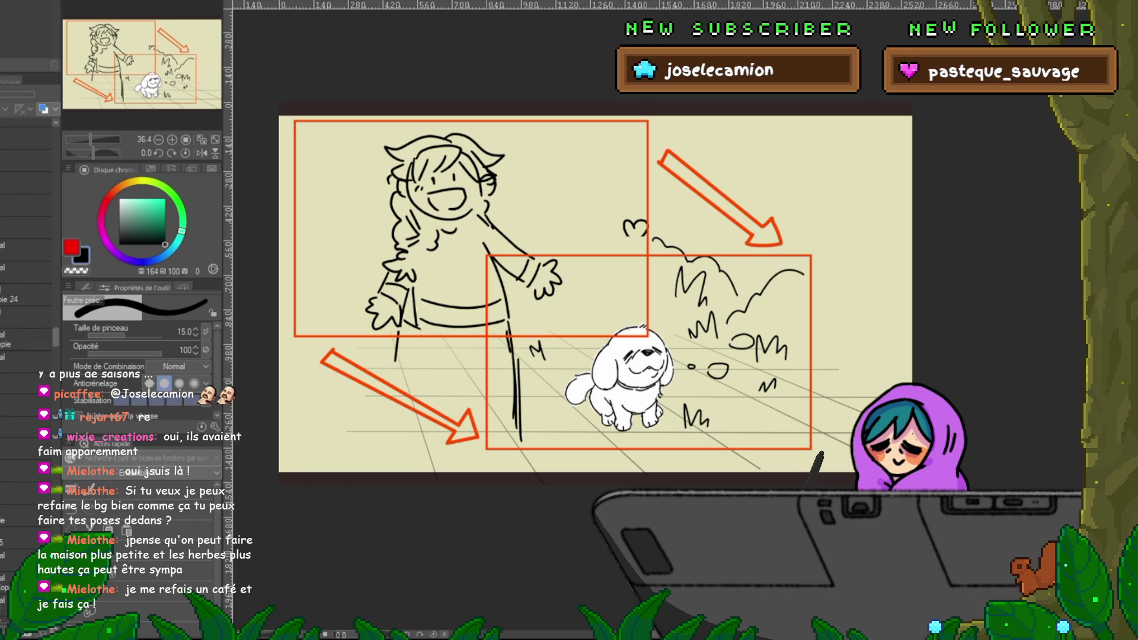
{"action": "scroll", "coordinate": [26, 356], "scroll_direction": "up", "scroll_amount": 4}
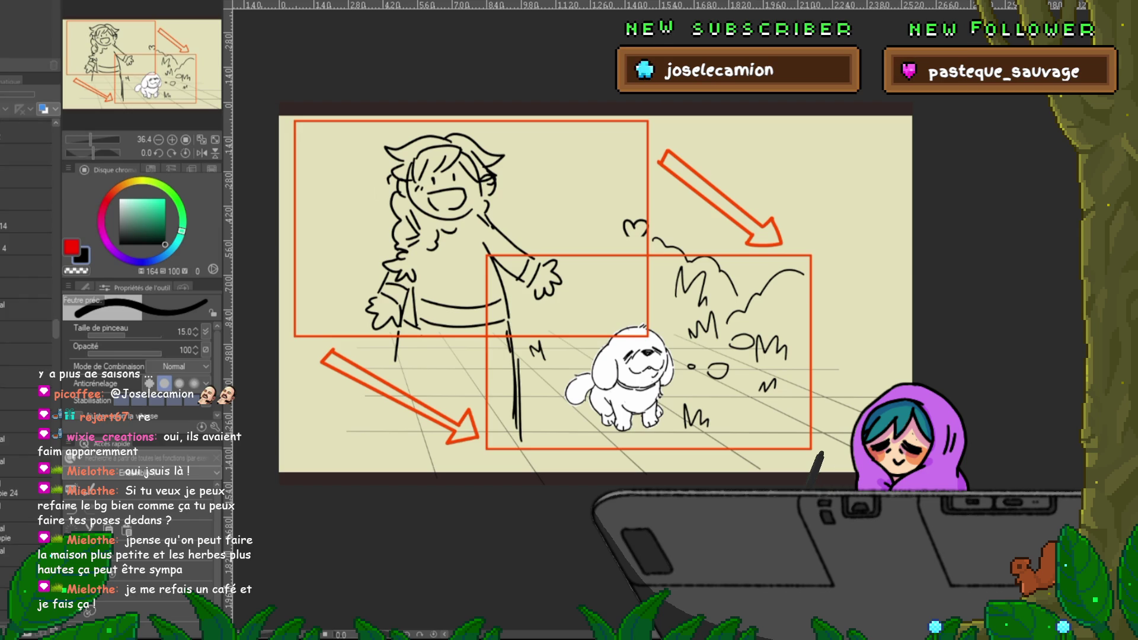
Step: Select a layer, add a new layer above it and choose green as the drawing colour
{"action": "left_click", "coordinate": [26, 309]}
{"action": "key", "text": "ctrl+shift+n"}
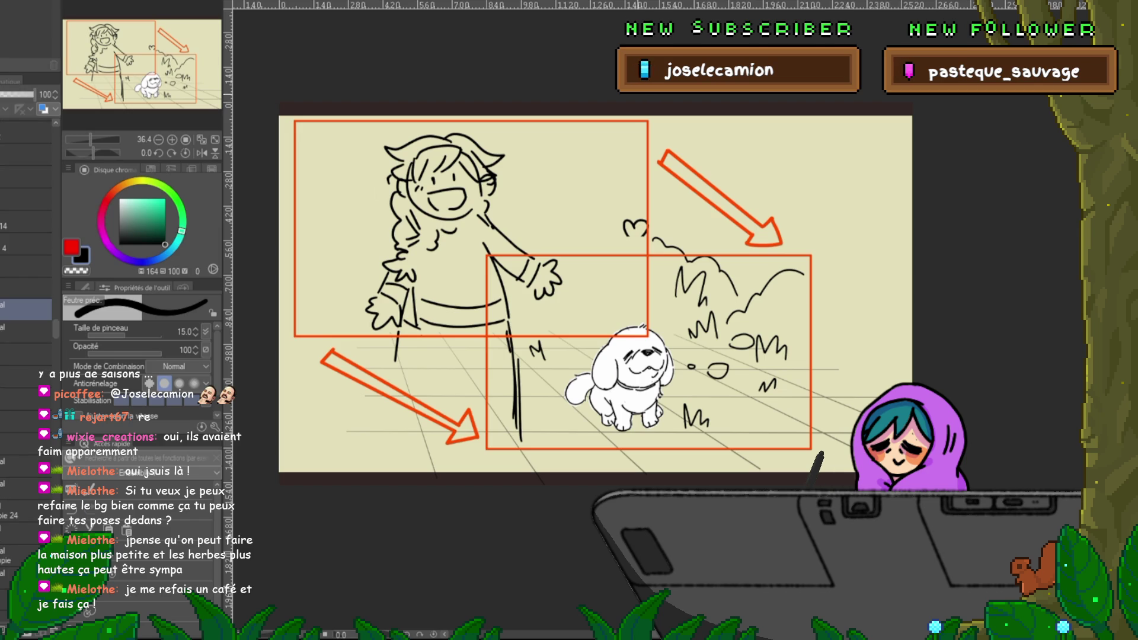
{"action": "left_click", "coordinate": [157, 209]}
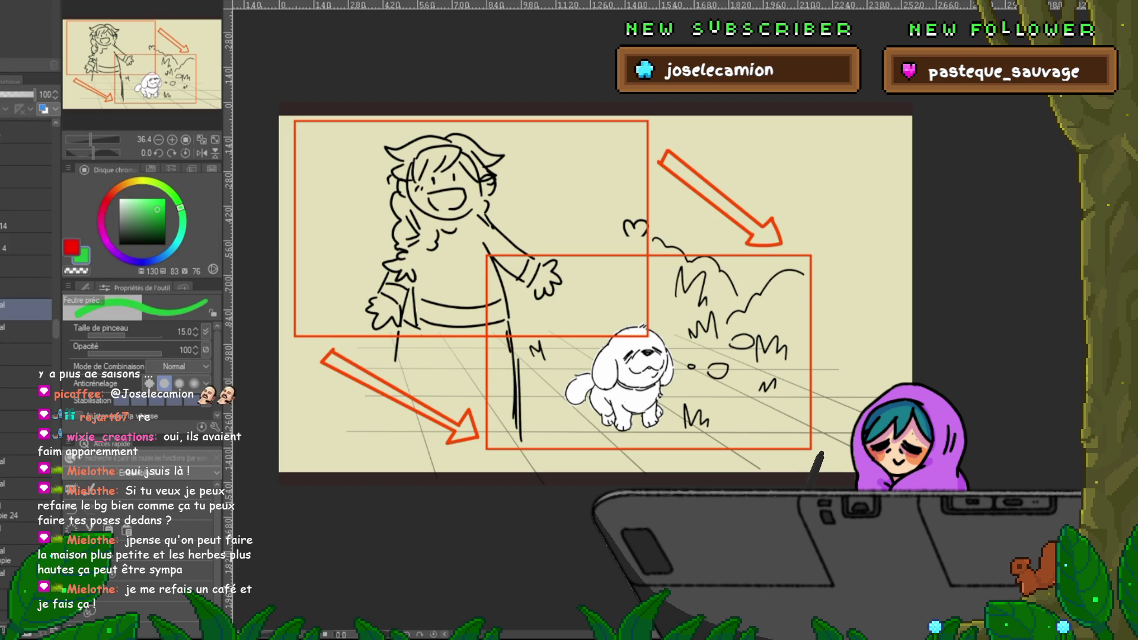
Step: Handwrite 'nature garden' in green above the arrow and draw a small green heart beside it
{"action": "mouse_move", "coordinate": [592, 145]}
{"action": "left_mouse_down"}
{"action": "mouse_move", "coordinate": [621, 133]}
{"action": "mouse_move", "coordinate": [619, 183]}
{"action": "mouse_move", "coordinate": [659, 137]}
{"action": "mouse_move", "coordinate": [678, 155]}
{"action": "left_mouse_up"}
{"action": "left_click_drag", "start_coordinate": [680, 155], "coordinate": [694, 151]}
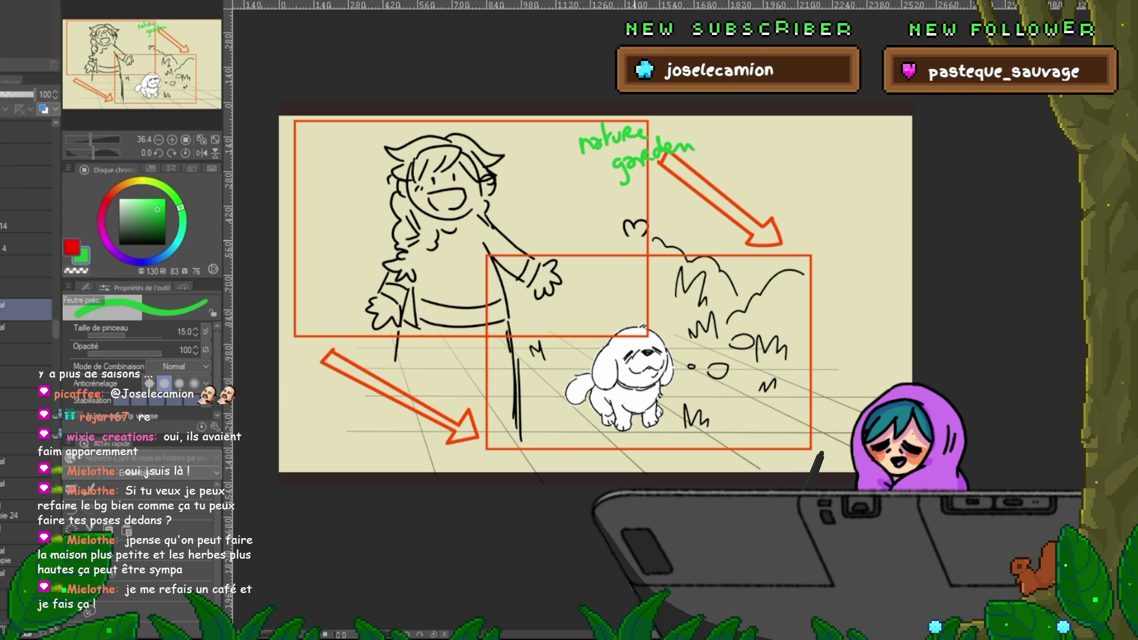
{"action": "scroll", "coordinate": [648, 417], "scroll_direction": "up", "scroll_amount": 5}
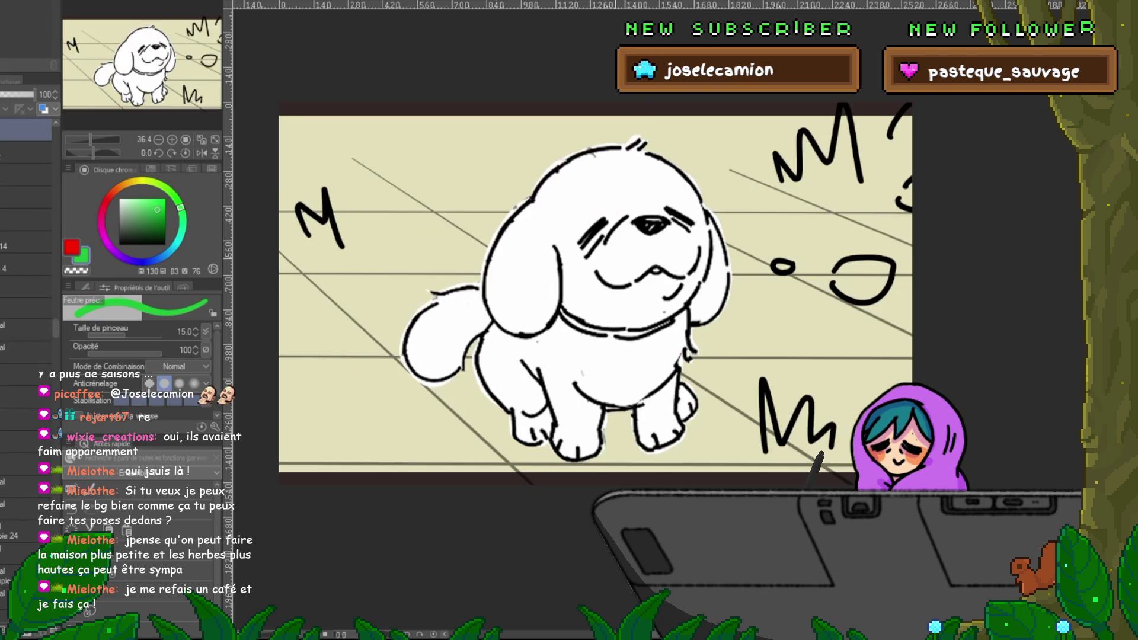
{"action": "left_click_drag", "start_coordinate": [708, 153], "coordinate": [726, 155]}
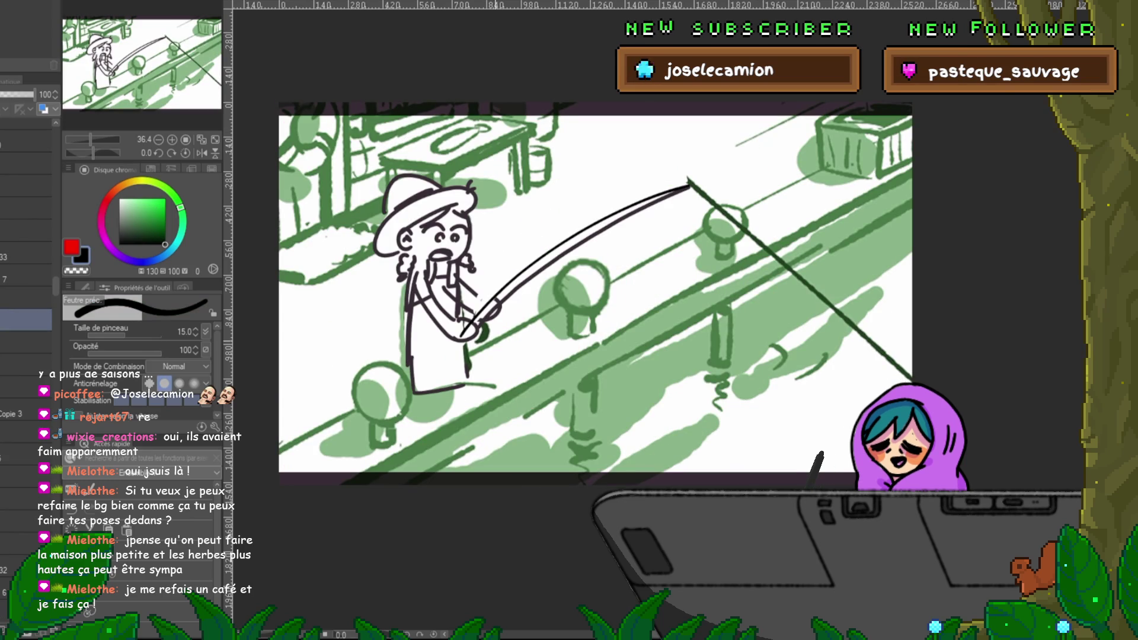
Step: Ink the fishing figure's leg lines and toggle the rough pose sketch to compare
{"action": "mouse_move", "coordinate": [412, 320]}
{"action": "left_mouse_down"}
{"action": "mouse_move", "coordinate": [416, 401]}
{"action": "mouse_move", "coordinate": [455, 394]}
{"action": "left_mouse_up"}
{"action": "mouse_move", "coordinate": [436, 323]}
{"action": "left_mouse_down"}
{"action": "mouse_move", "coordinate": [439, 367]}
{"action": "mouse_move", "coordinate": [449, 365]}
{"action": "left_mouse_up"}
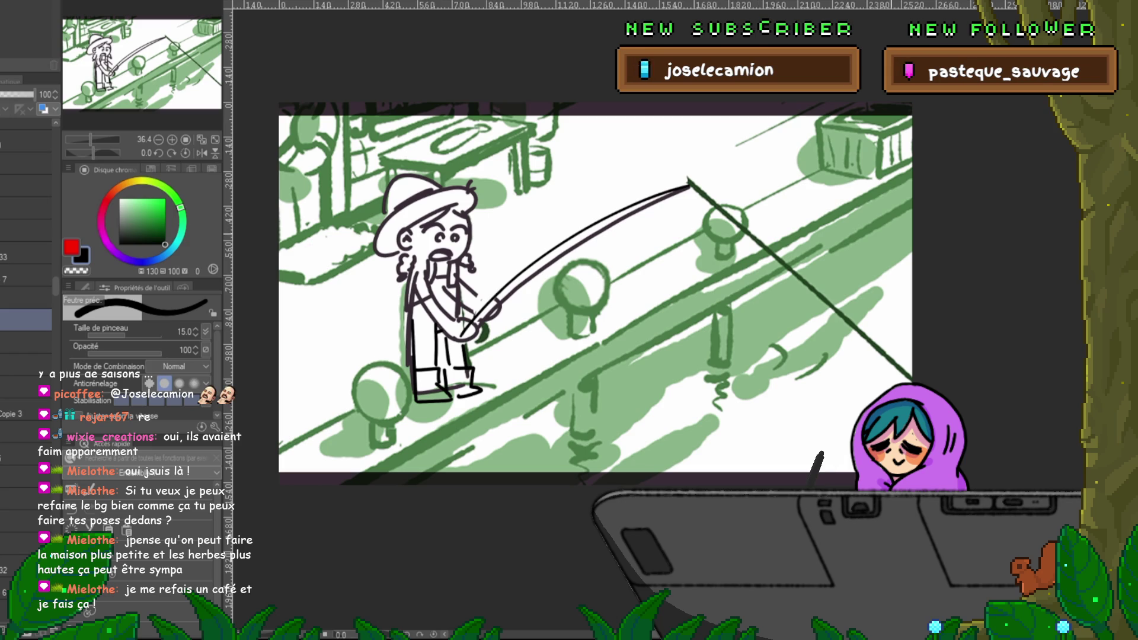
{"action": "left_click", "coordinate": [27, 129]}
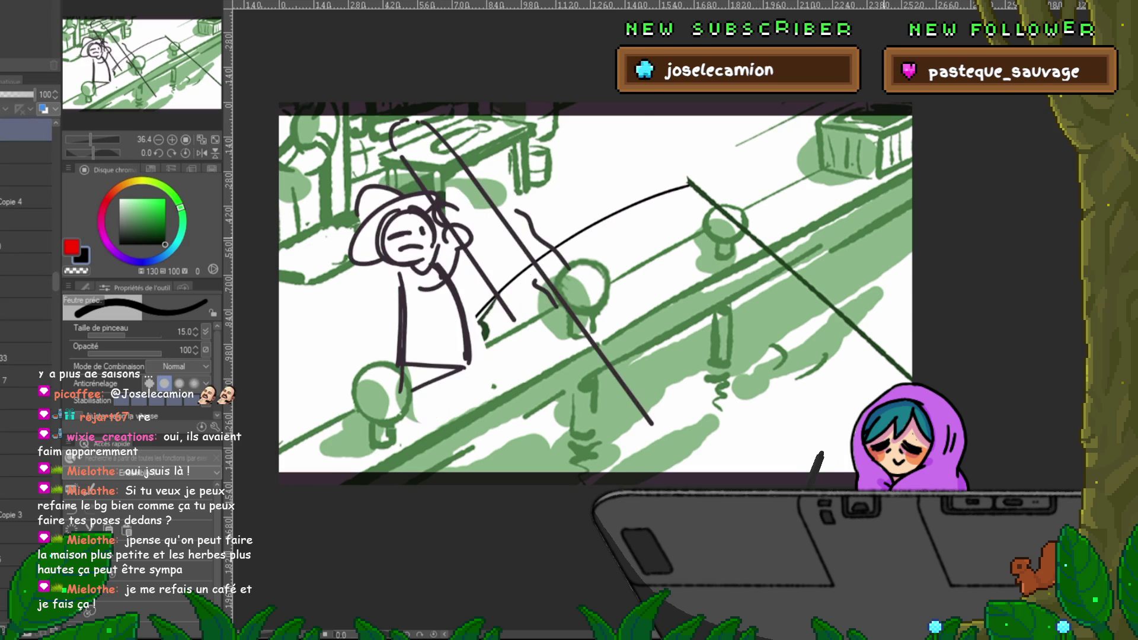
{"action": "key", "text": "ctrl+z"}
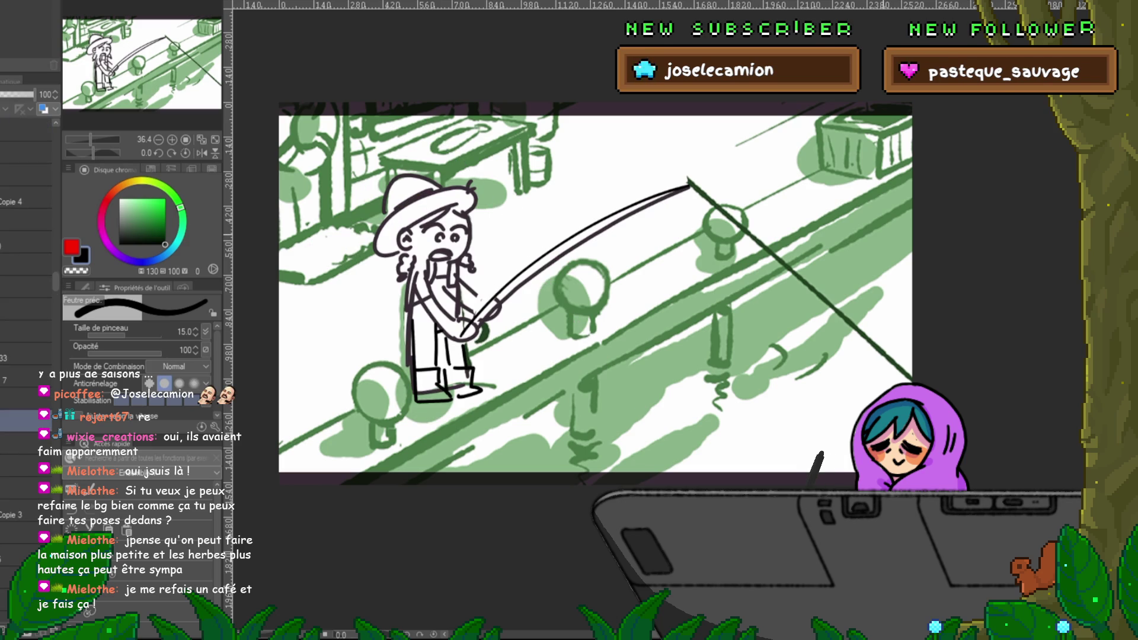
{"action": "key", "text": "ctrl+y"}
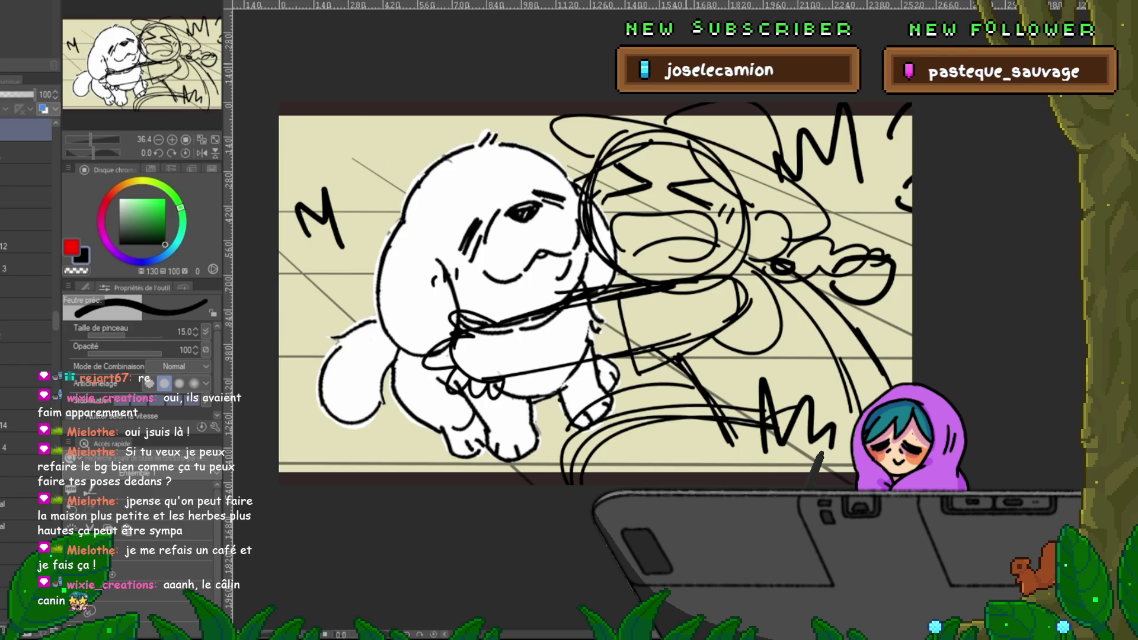
Step: Cycle to the fisherman sketch and draw one long straight fishing line across the panel
{"action": "key", "text": "ctrl+Tab"}
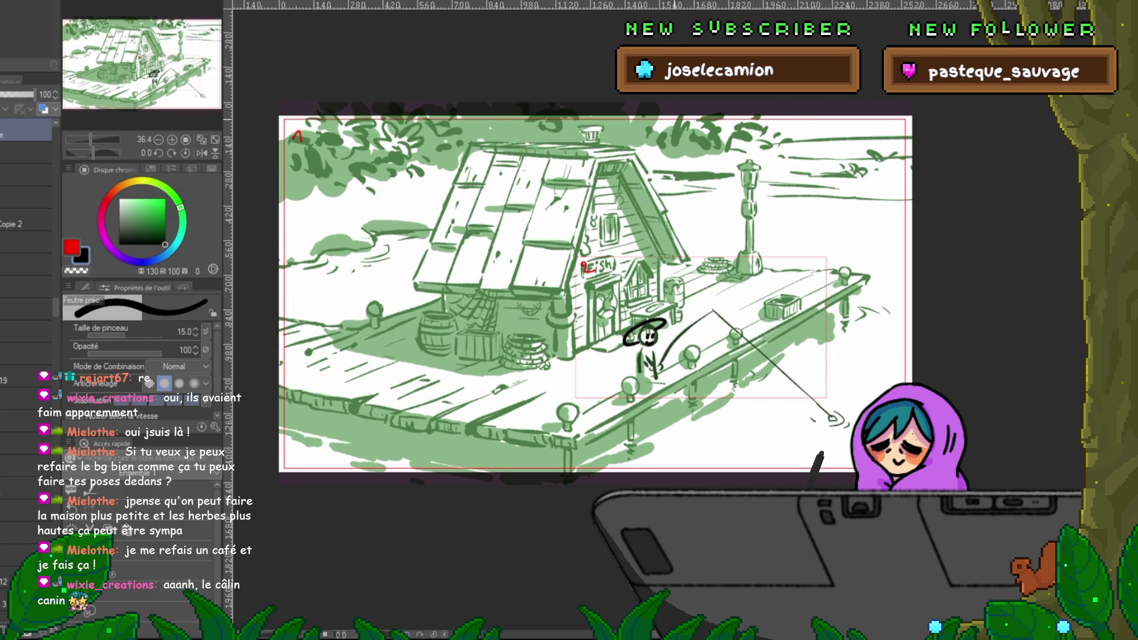
{"action": "key", "text": "ctrl+Tab"}
{"action": "key", "text": "ctrl+Tab"}
{"action": "key", "text": "ctrl+Tab"}
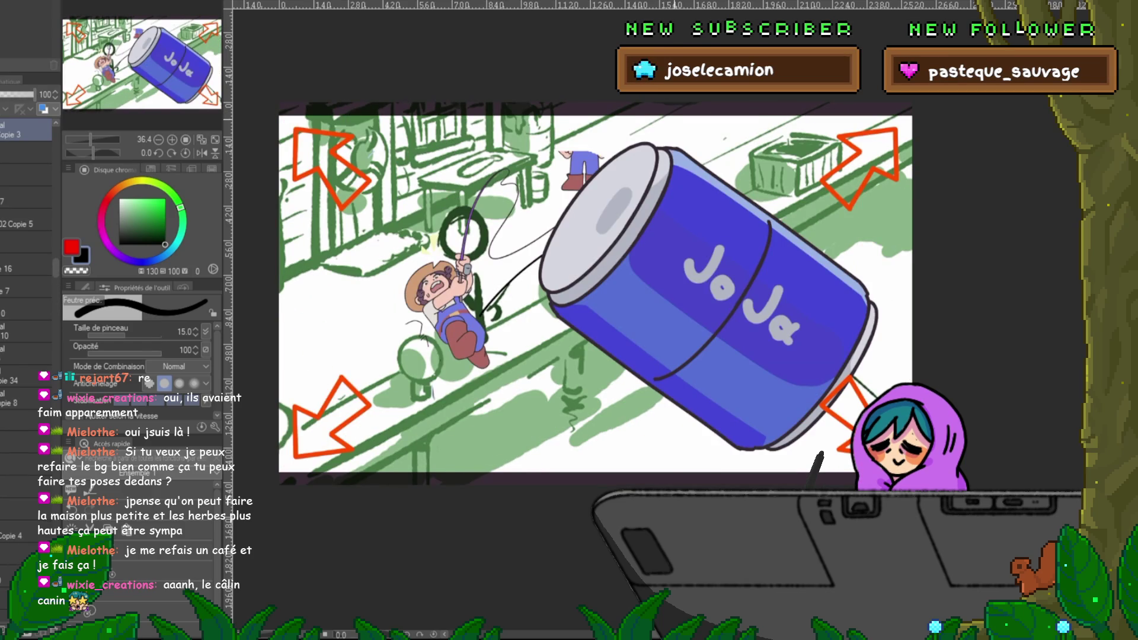
{"action": "key", "text": "ctrl+Tab"}
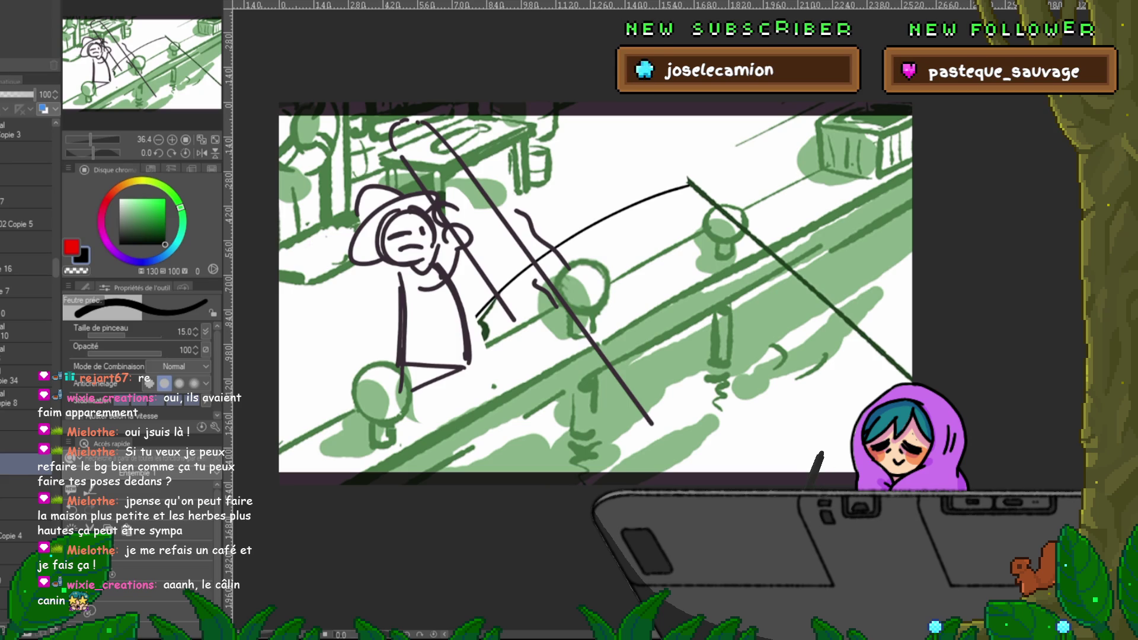
{"action": "mouse_move", "coordinate": [426, 125]}
{"action": "left_mouse_down"}
{"action": "mouse_move", "coordinate": [835, 429]}
{"action": "mouse_move", "coordinate": [883, 394]}
{"action": "left_mouse_up"}
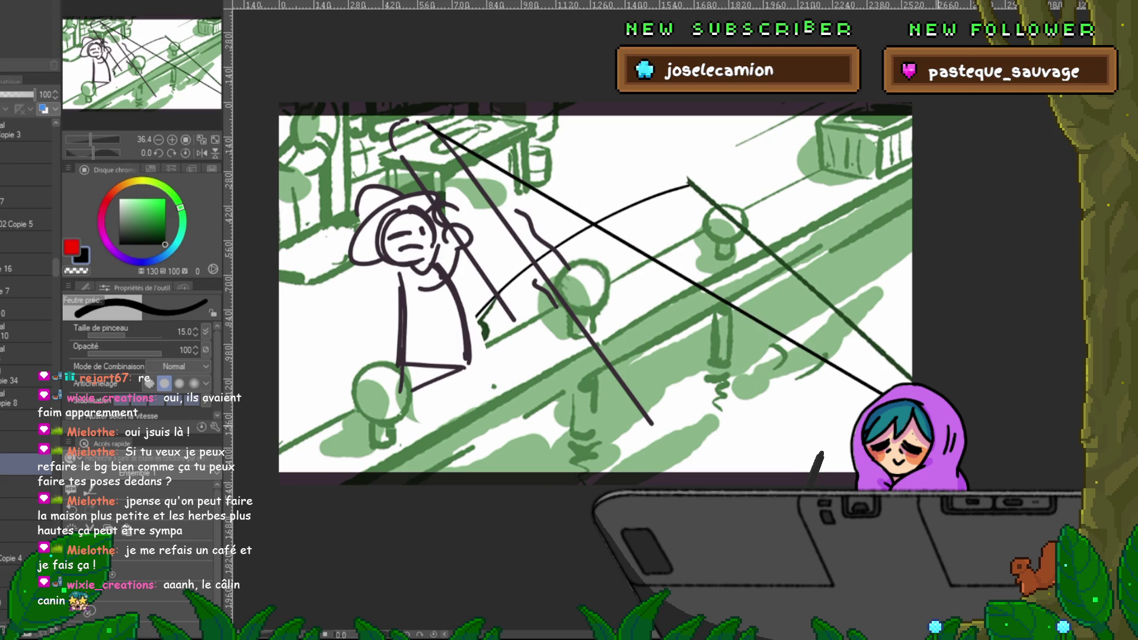
Step: On the layer below, erase the old diagonal line and wavy stroke, then add a short wavy mark
{"action": "left_click", "coordinate": [26, 486]}
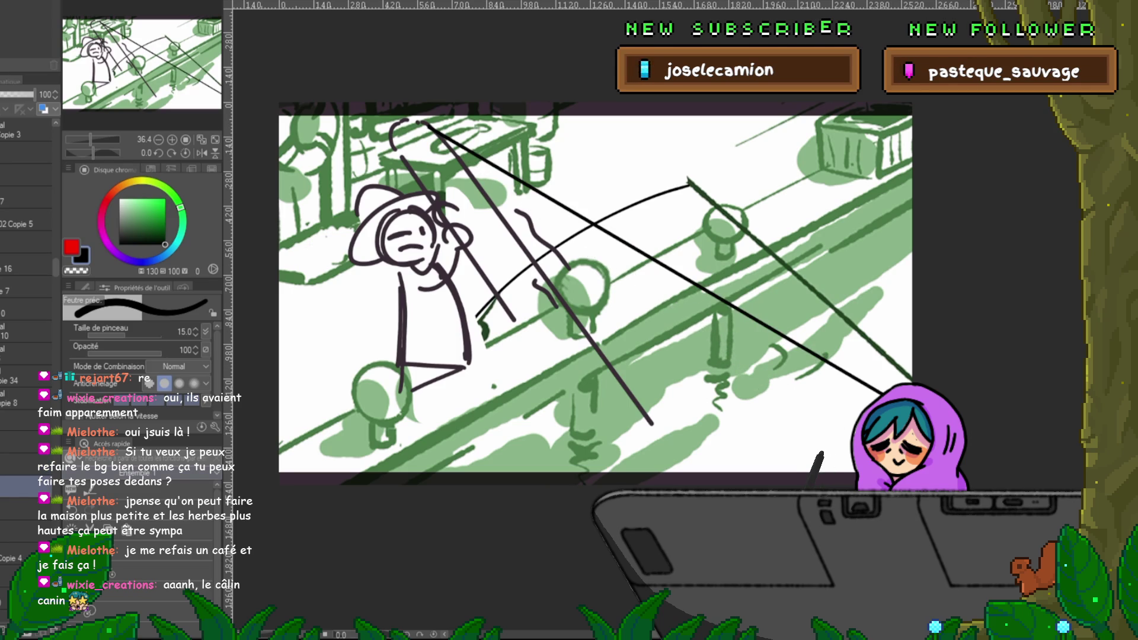
{"action": "left_click_drag", "start_coordinate": [563, 306], "coordinate": [610, 368]}
{"action": "left_click_drag", "start_coordinate": [459, 157], "coordinate": [563, 302]}
{"action": "left_click_drag", "start_coordinate": [628, 391], "coordinate": [652, 422]}
{"action": "left_click_drag", "start_coordinate": [515, 210], "coordinate": [569, 269]}
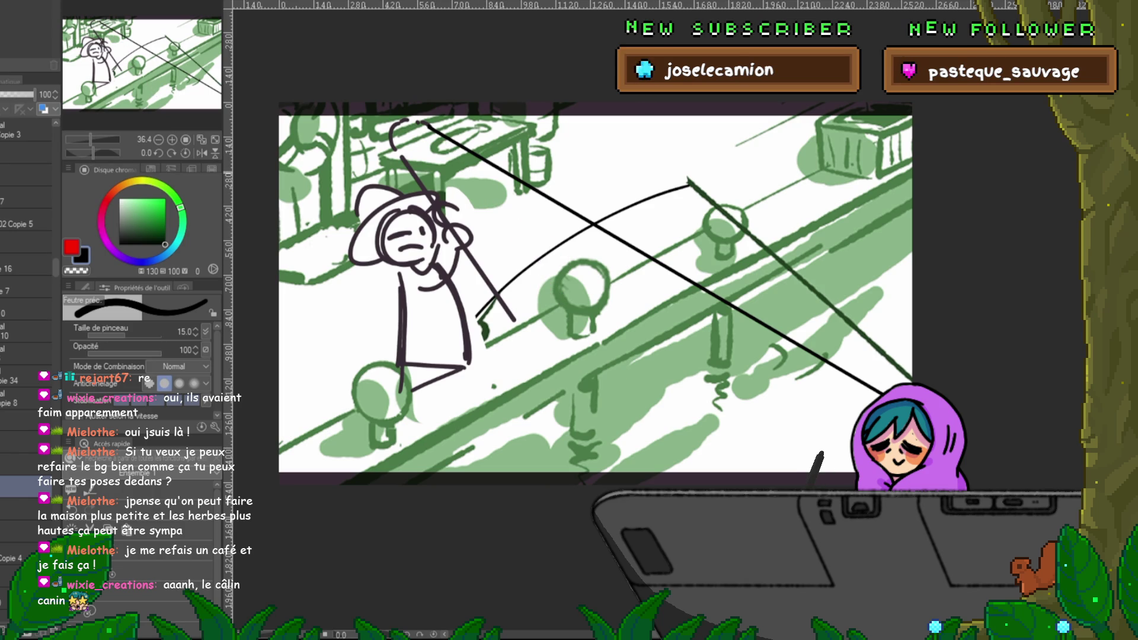
{"action": "left_click_drag", "start_coordinate": [631, 231], "coordinate": [687, 256]}
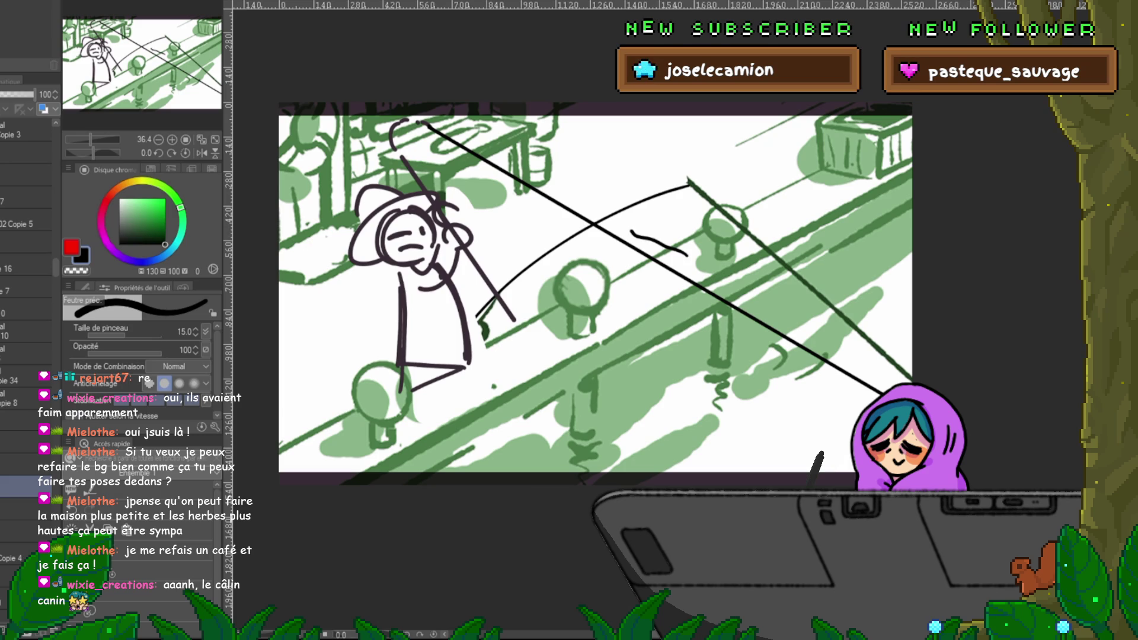
Step: On lower layers, erase the old curved rod stroke and the ends of the green diagonal line
{"action": "left_click", "coordinate": [26, 508]}
{"action": "left_click_drag", "start_coordinate": [481, 320], "coordinate": [689, 183]}
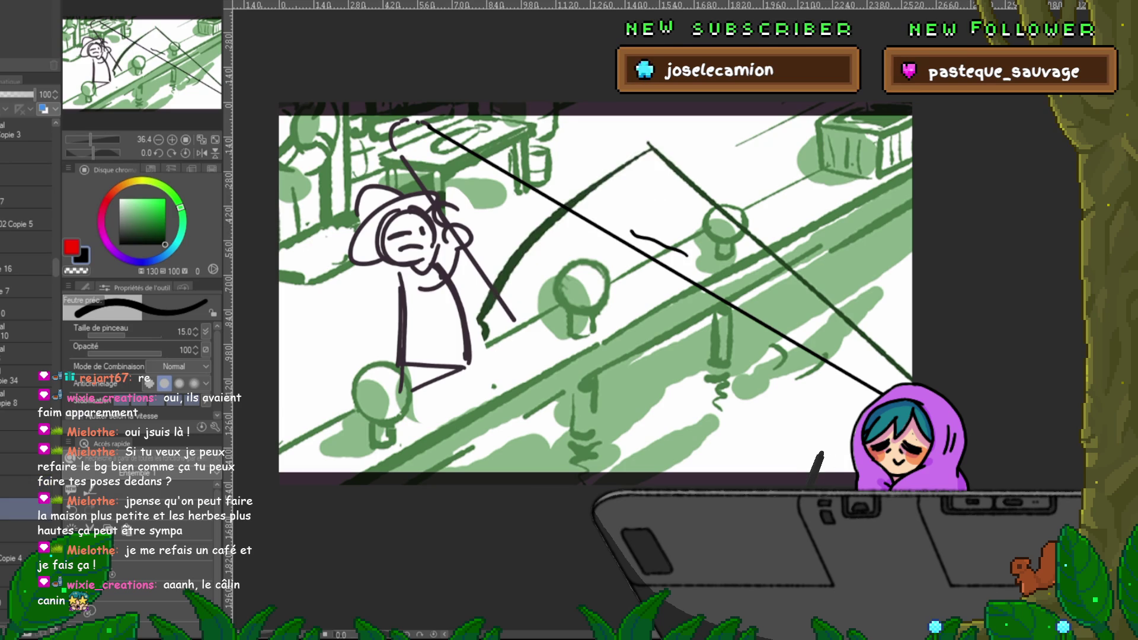
{"action": "key", "text": "ctrl+z"}
{"action": "left_click", "coordinate": [27, 530]}
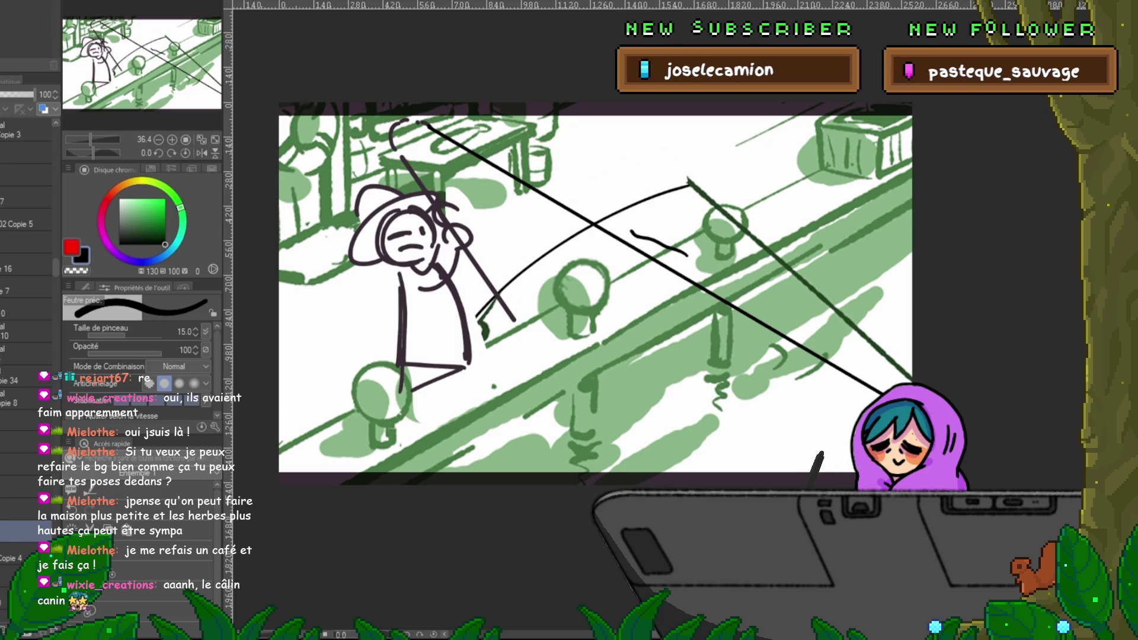
{"action": "key", "text": "c"}
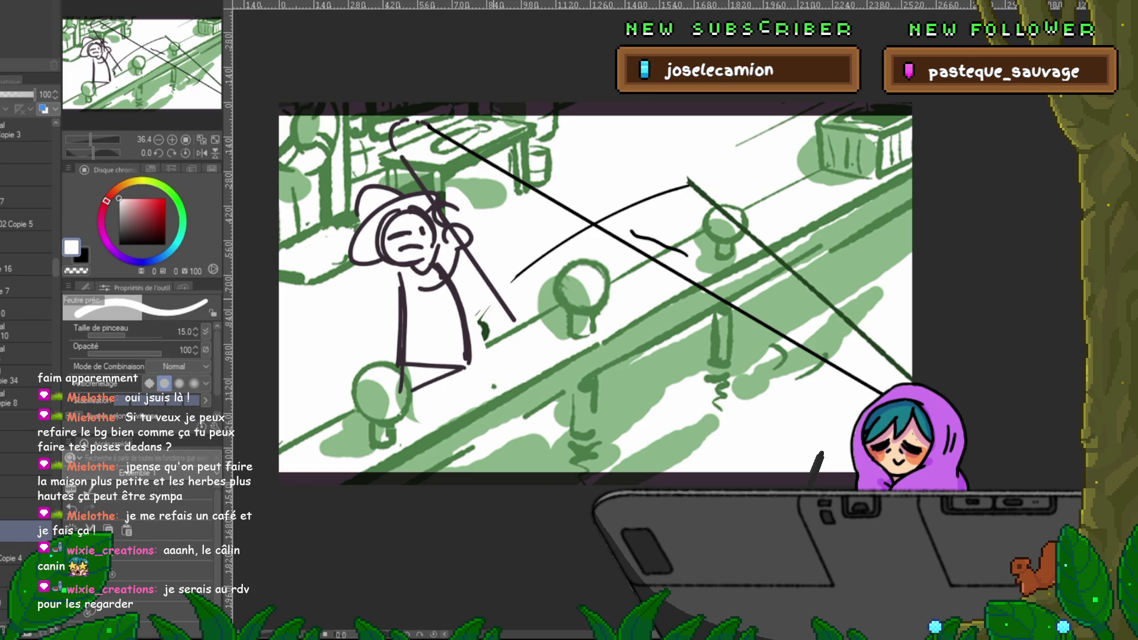
{"action": "mouse_move", "coordinate": [481, 324]}
{"action": "left_mouse_down"}
{"action": "mouse_move", "coordinate": [509, 284]}
{"action": "mouse_move", "coordinate": [569, 240]}
{"action": "mouse_move", "coordinate": [676, 188]}
{"action": "left_mouse_up"}
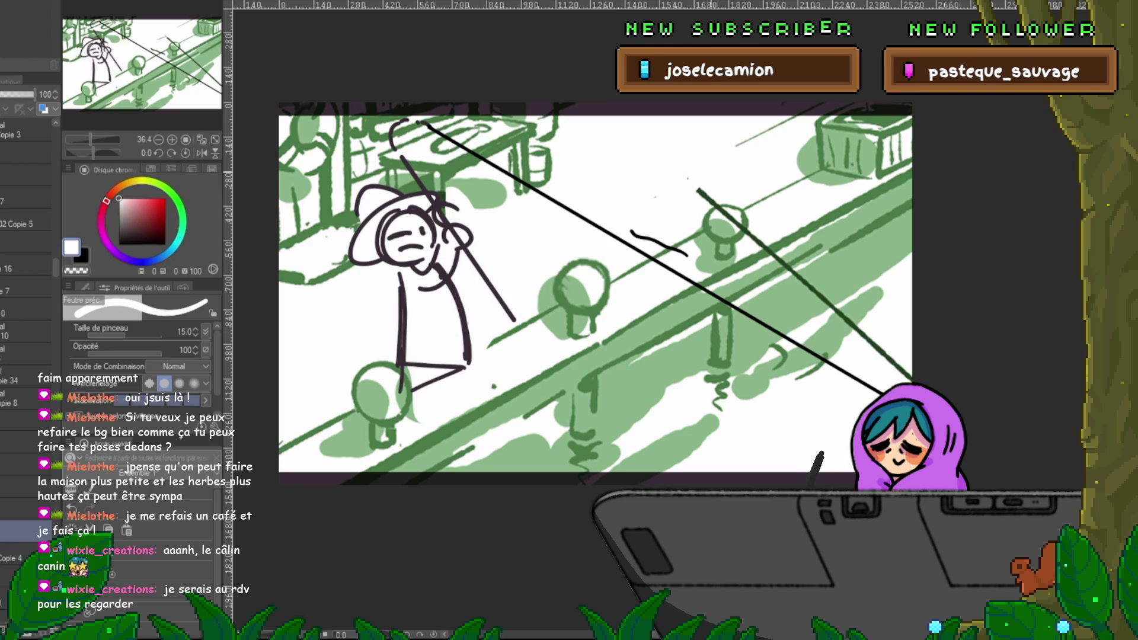
{"action": "left_click_drag", "start_coordinate": [702, 193], "coordinate": [764, 248]}
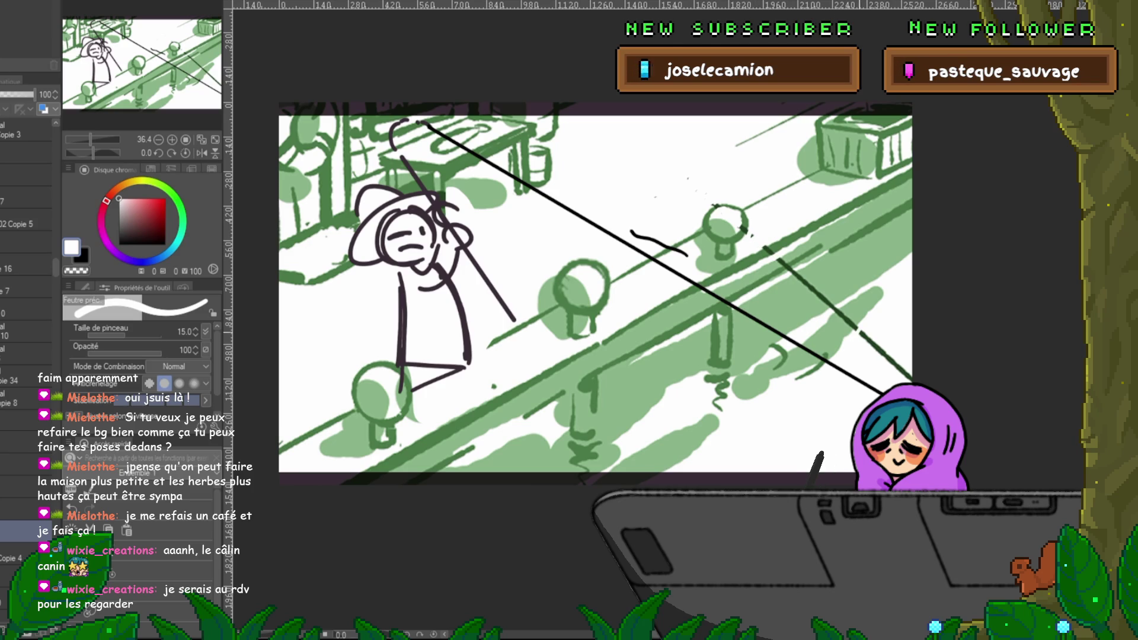
{"action": "left_click_drag", "start_coordinate": [864, 335], "coordinate": [906, 375]}
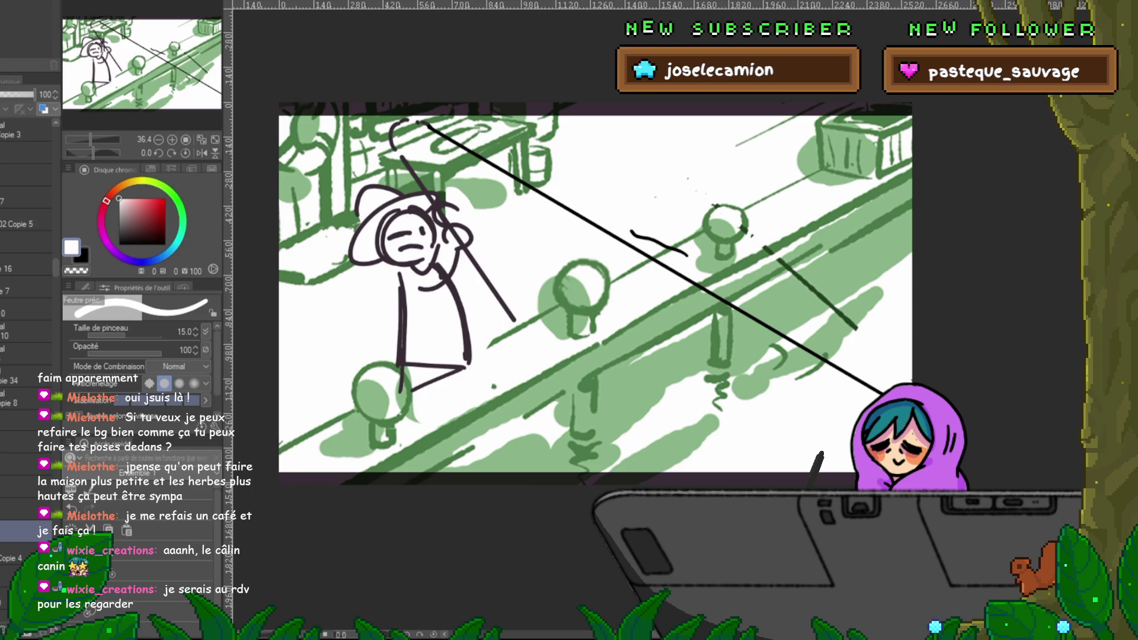
{"action": "left_click", "coordinate": [800, 296], "text": "alt"}
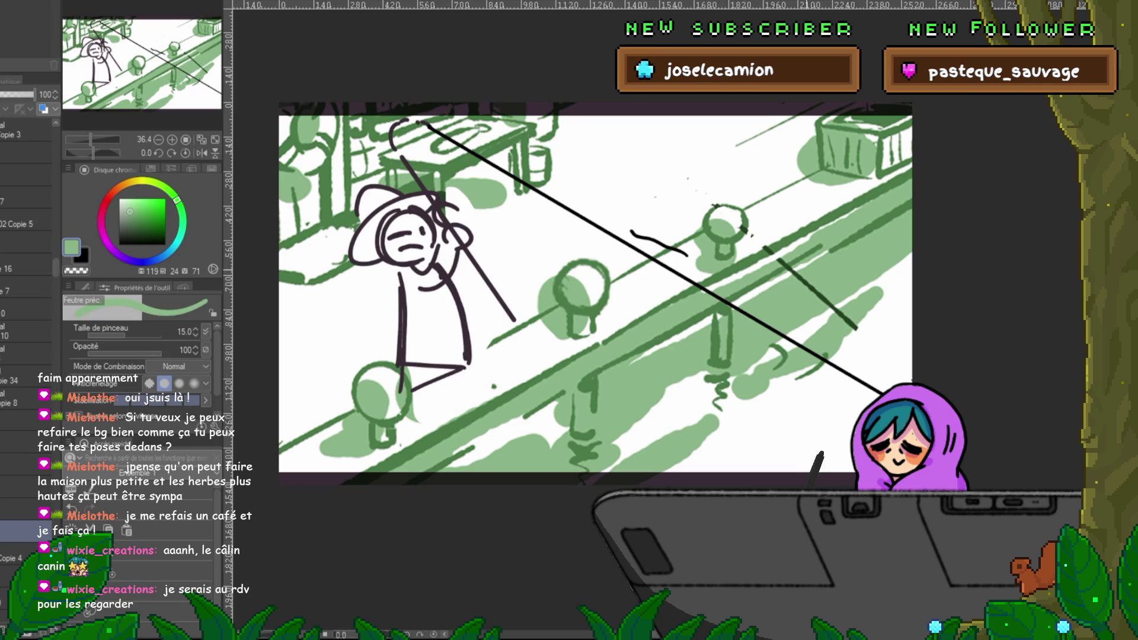
Step: Cover the dark green diagonal with light green, then return to the felt pen in white
{"action": "left_click_drag", "start_coordinate": [795, 274], "coordinate": [837, 312]}
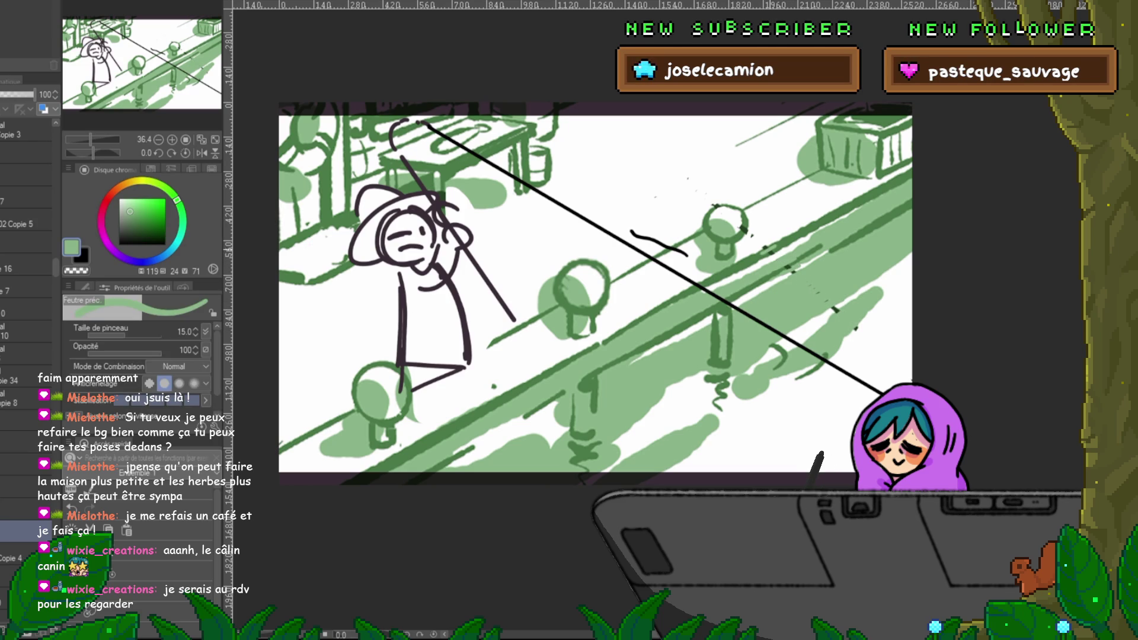
{"action": "key", "text": "p"}
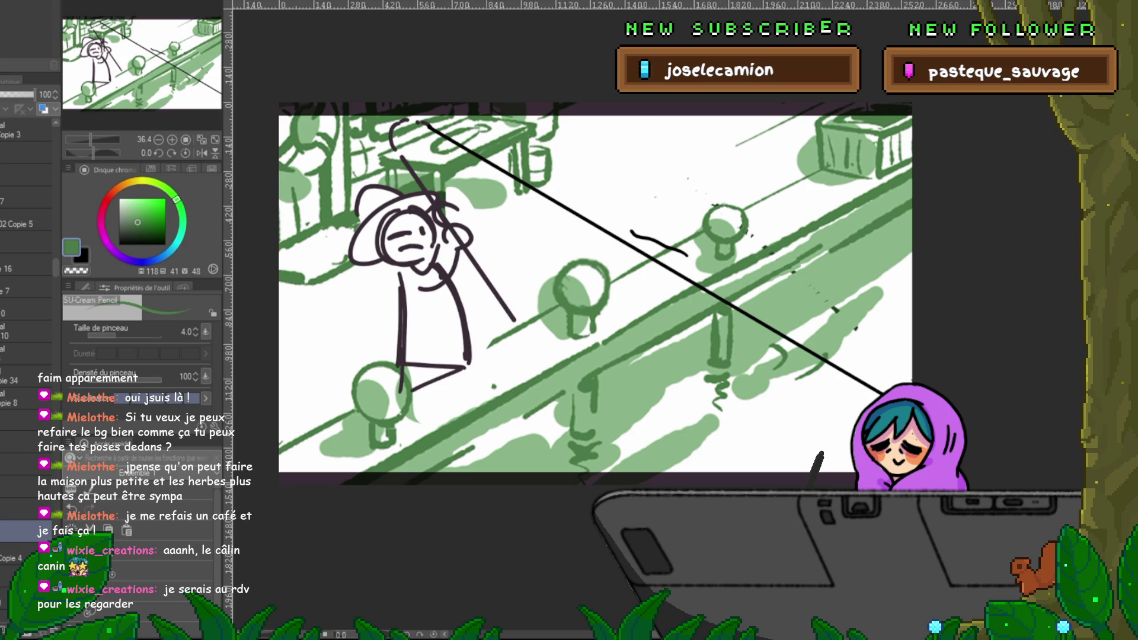
{"action": "key", "text": "i"}
{"action": "key", "text": "p"}
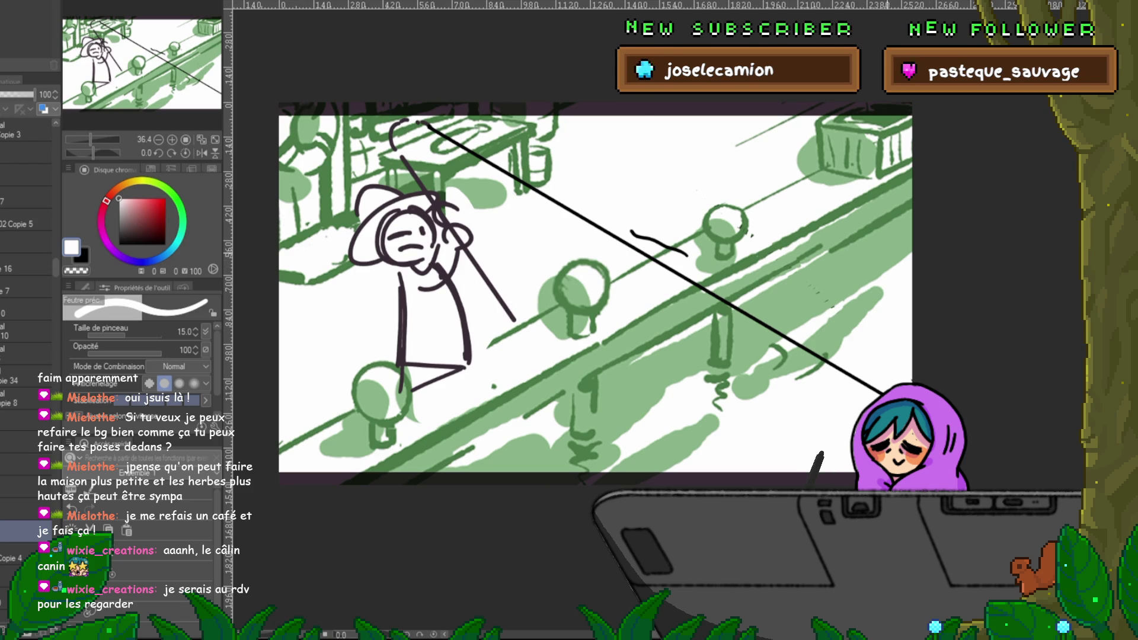
{"action": "scroll", "coordinate": [27, 297], "scroll_direction": "down", "scroll_amount": 5}
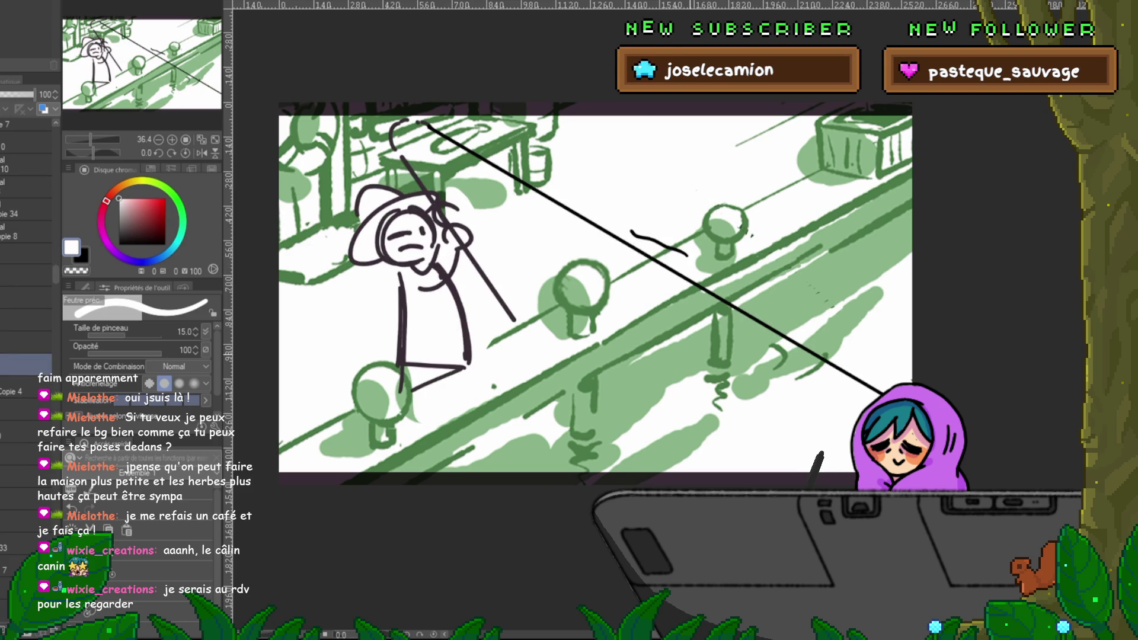
Step: On a higher layer in black, redraw the fisherman's legs with a boxy left foot and right foot
{"action": "scroll", "coordinate": [27, 296], "scroll_direction": "up", "scroll_amount": 5}
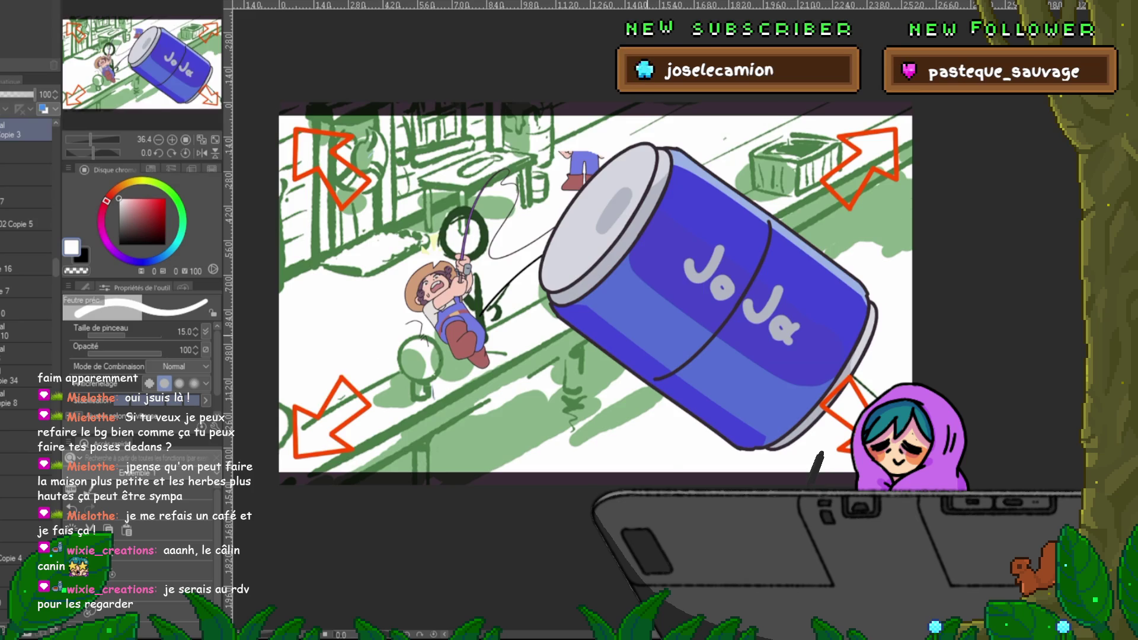
{"action": "left_click", "coordinate": [18, 530]}
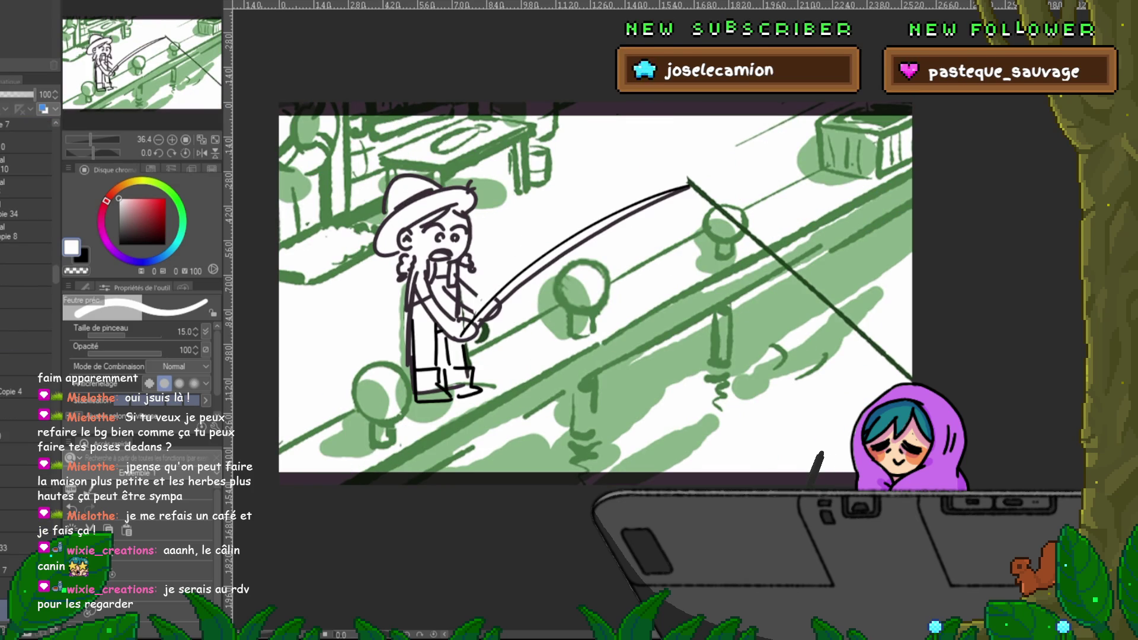
{"action": "scroll", "coordinate": [27, 296], "scroll_direction": "down", "scroll_amount": 5}
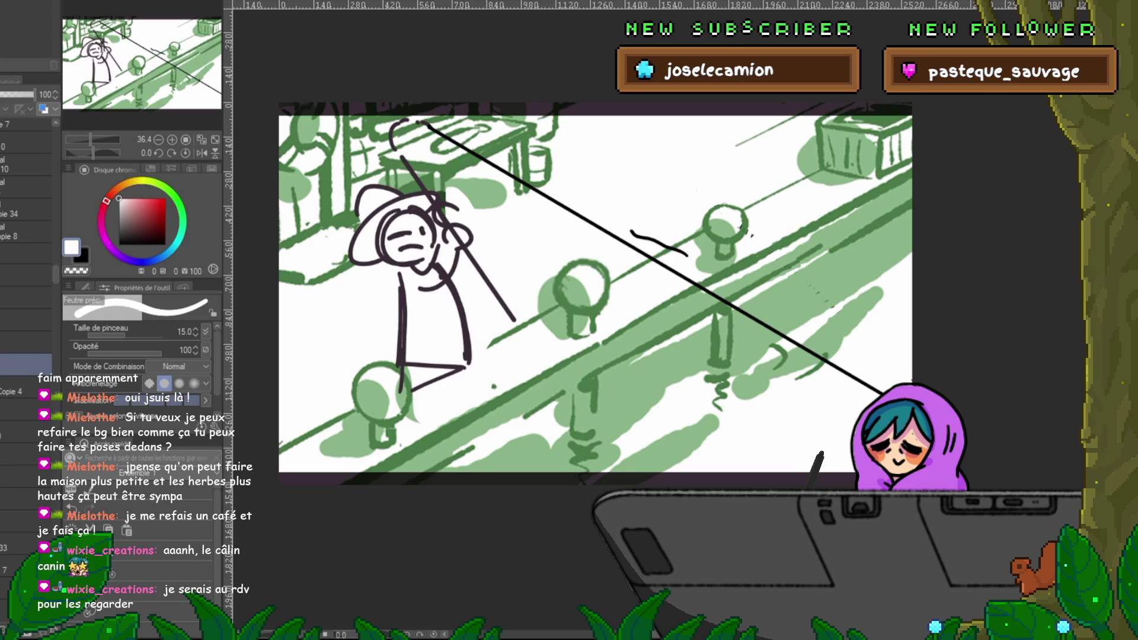
{"action": "left_click", "coordinate": [26, 297]}
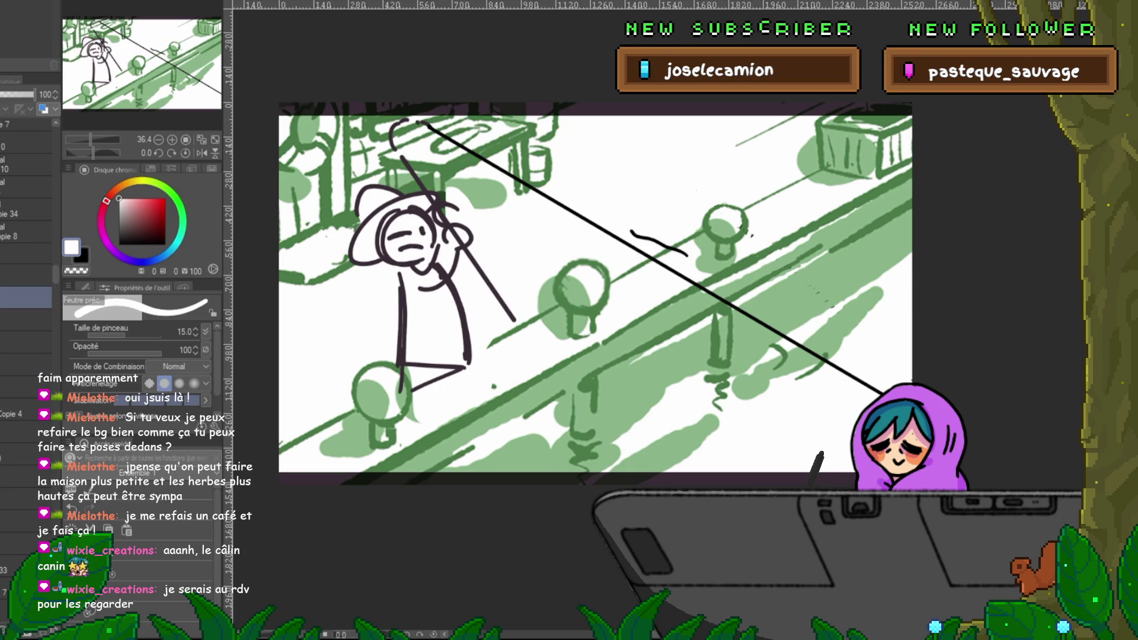
{"action": "key", "text": "x"}
{"action": "left_click_drag", "start_coordinate": [573, 198], "coordinate": [635, 264]}
{"action": "key", "text": "ctrl+z"}
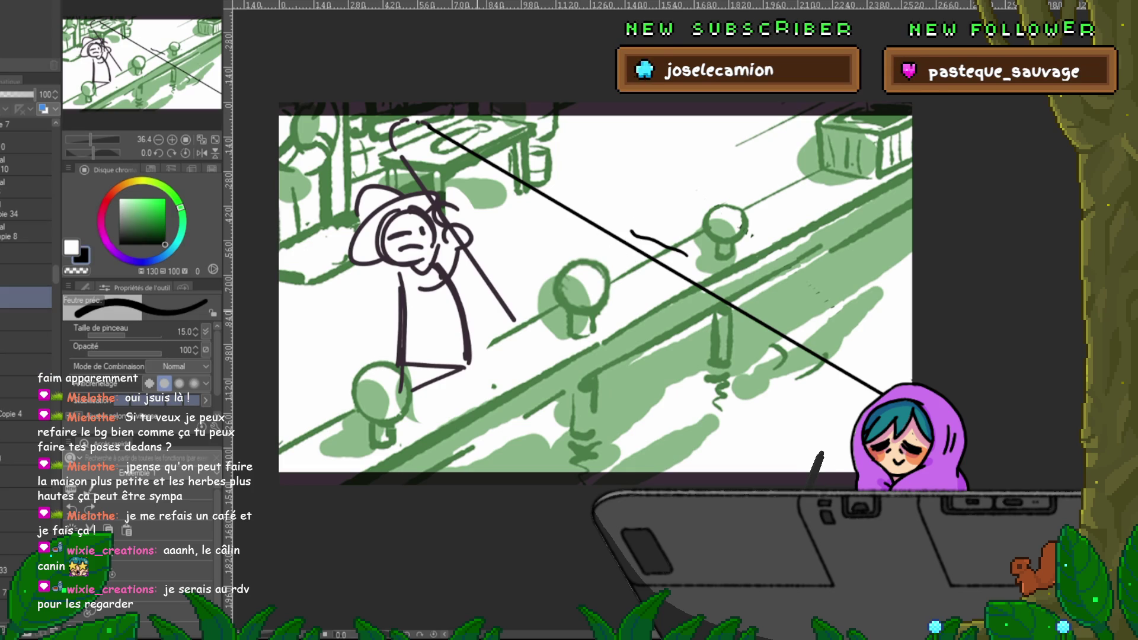
{"action": "mouse_move", "coordinate": [403, 323]}
{"action": "left_mouse_down"}
{"action": "mouse_move", "coordinate": [397, 392]}
{"action": "mouse_move", "coordinate": [405, 366]}
{"action": "mouse_move", "coordinate": [432, 393]}
{"action": "left_mouse_up"}
{"action": "key", "text": "ctrl+z"}
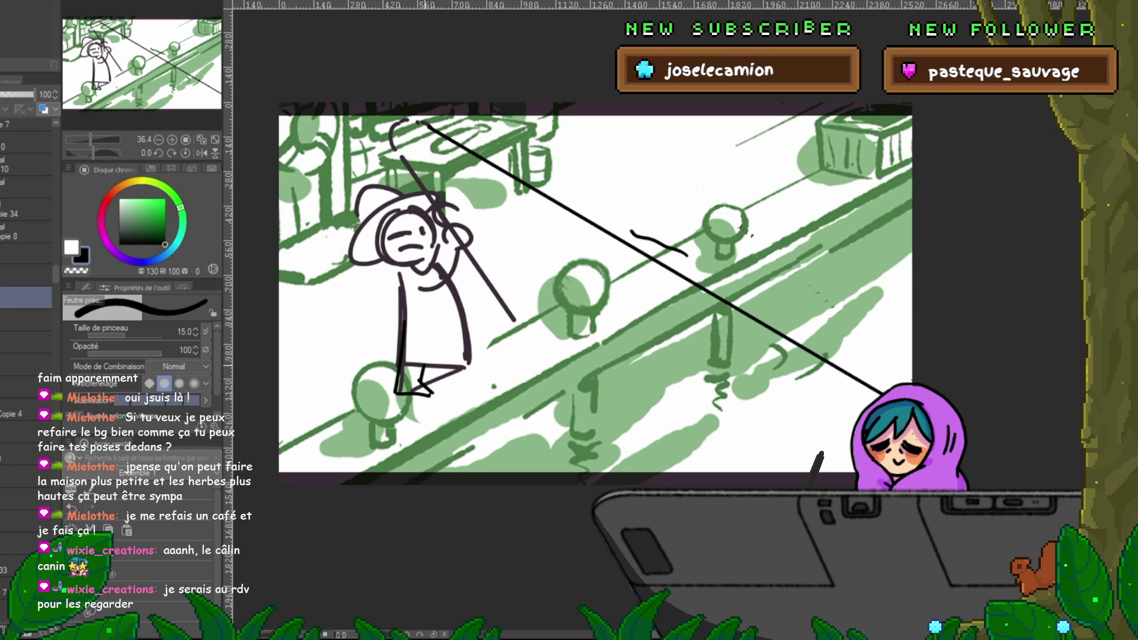
{"action": "mouse_move", "coordinate": [437, 331]}
{"action": "left_mouse_down"}
{"action": "mouse_move", "coordinate": [423, 360]}
{"action": "mouse_move", "coordinate": [481, 391]}
{"action": "left_mouse_up"}
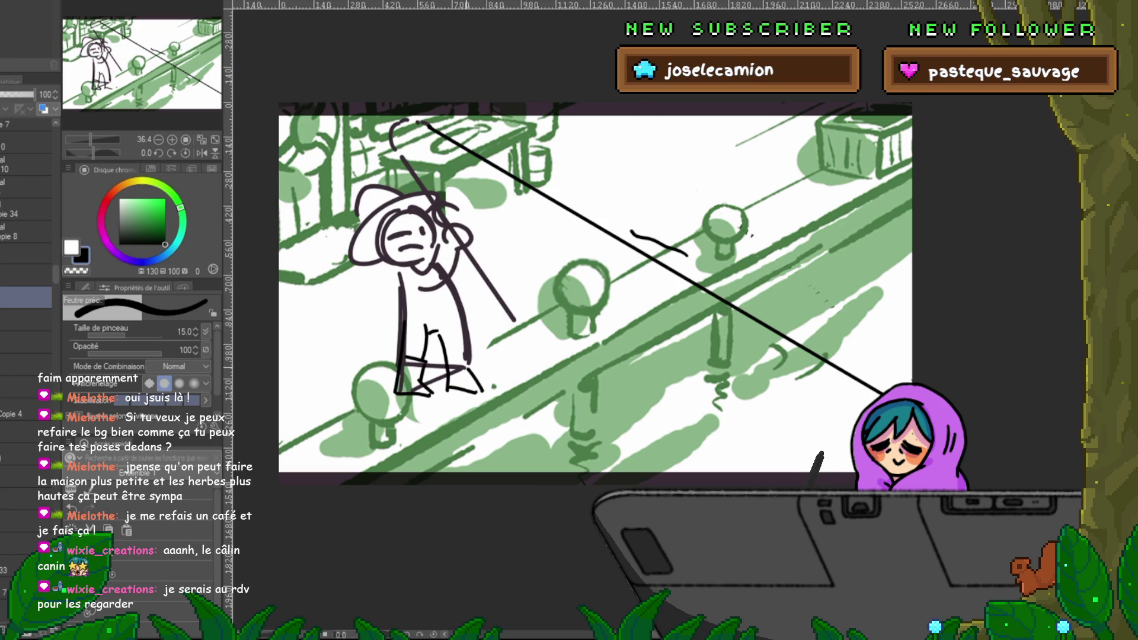
{"action": "left_click_drag", "start_coordinate": [452, 356], "coordinate": [472, 367]}
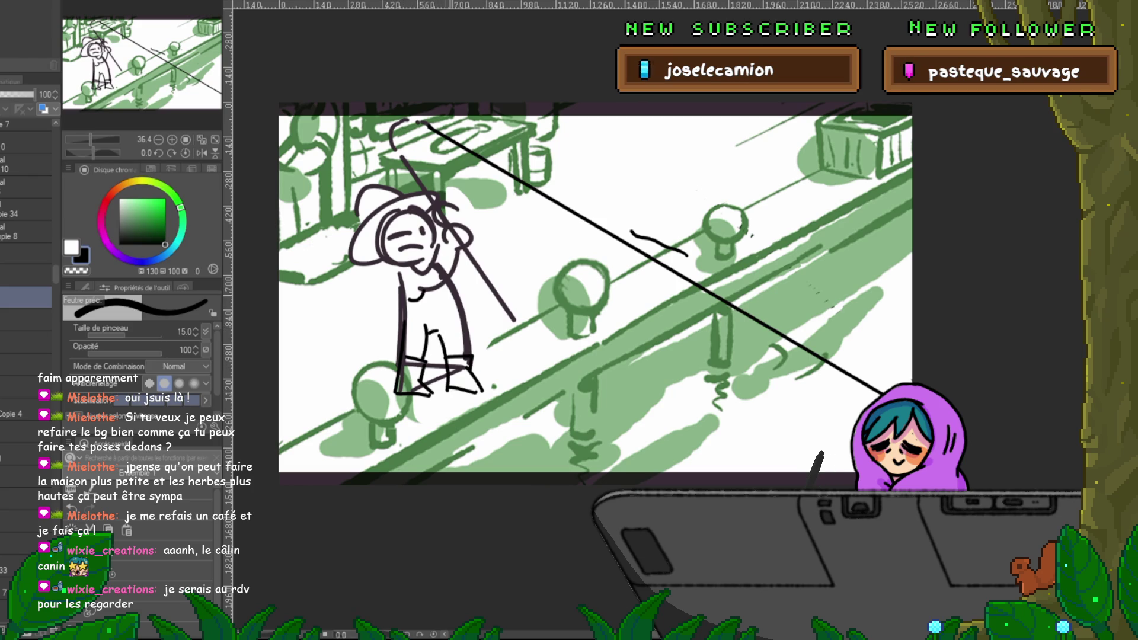
Step: Add chin and chest strokes, compare with the previous pose, and draw small squiggles beside the figure
{"action": "left_click_drag", "start_coordinate": [416, 262], "coordinate": [434, 296]}
{"action": "left_click_drag", "start_coordinate": [406, 285], "coordinate": [420, 297]}
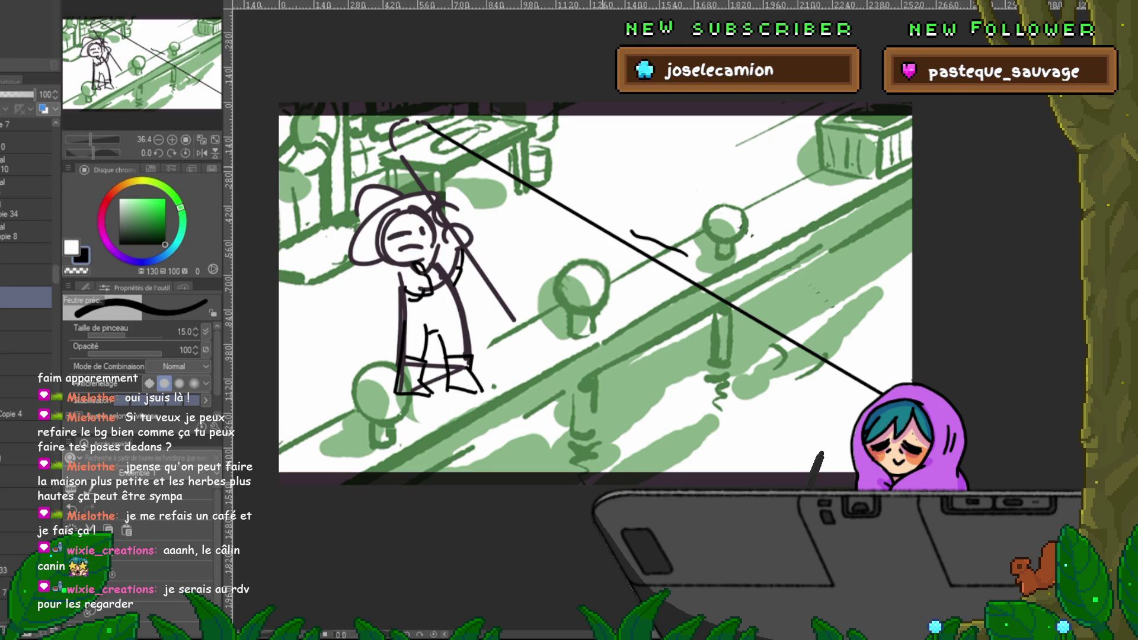
{"action": "key", "text": "Left"}
{"action": "key", "text": "Right"}
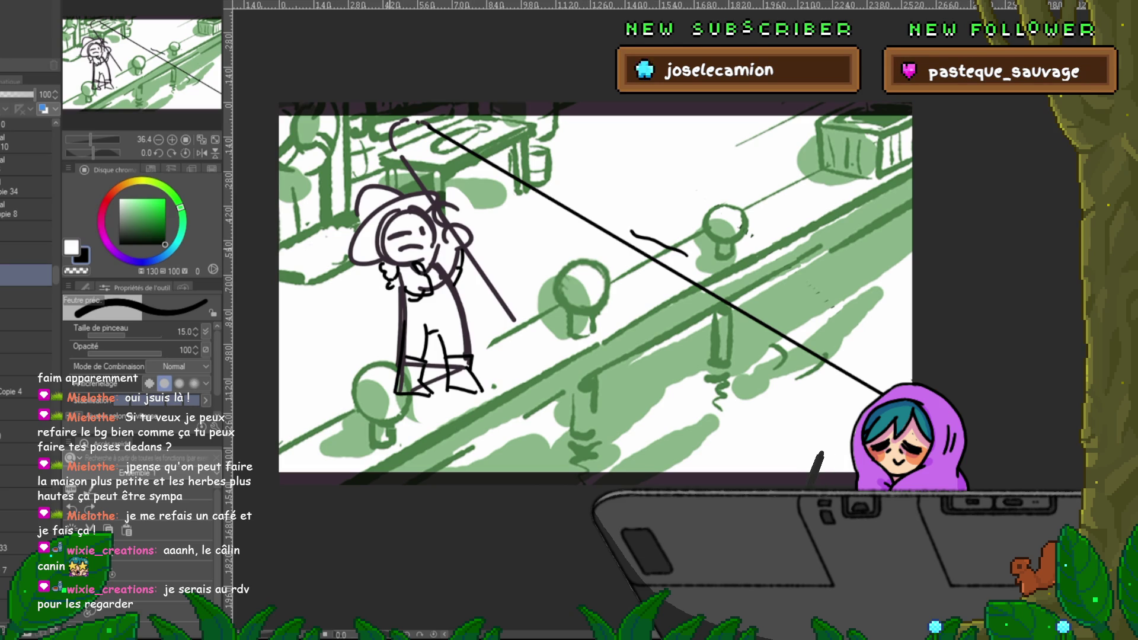
{"action": "left_click_drag", "start_coordinate": [483, 236], "coordinate": [492, 258]}
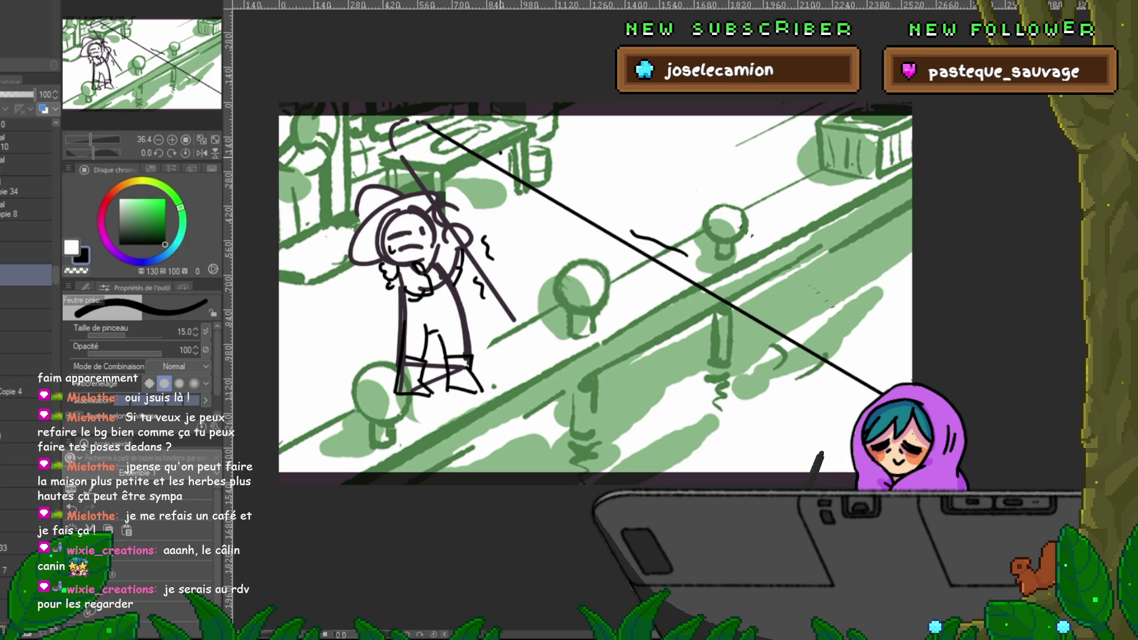
{"action": "left_click_drag", "start_coordinate": [500, 153], "coordinate": [528, 199]}
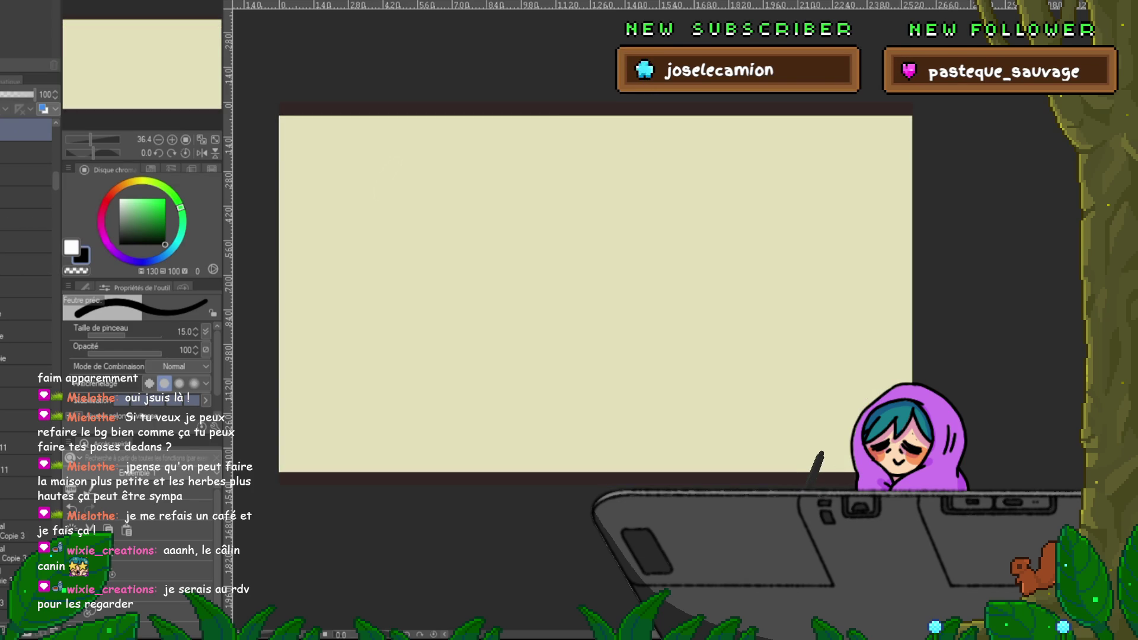
Step: Toggle the cream fill to peek at the Joja can artwork and select the Copie 3 layer
{"action": "key", "text": "ctrl+z"}
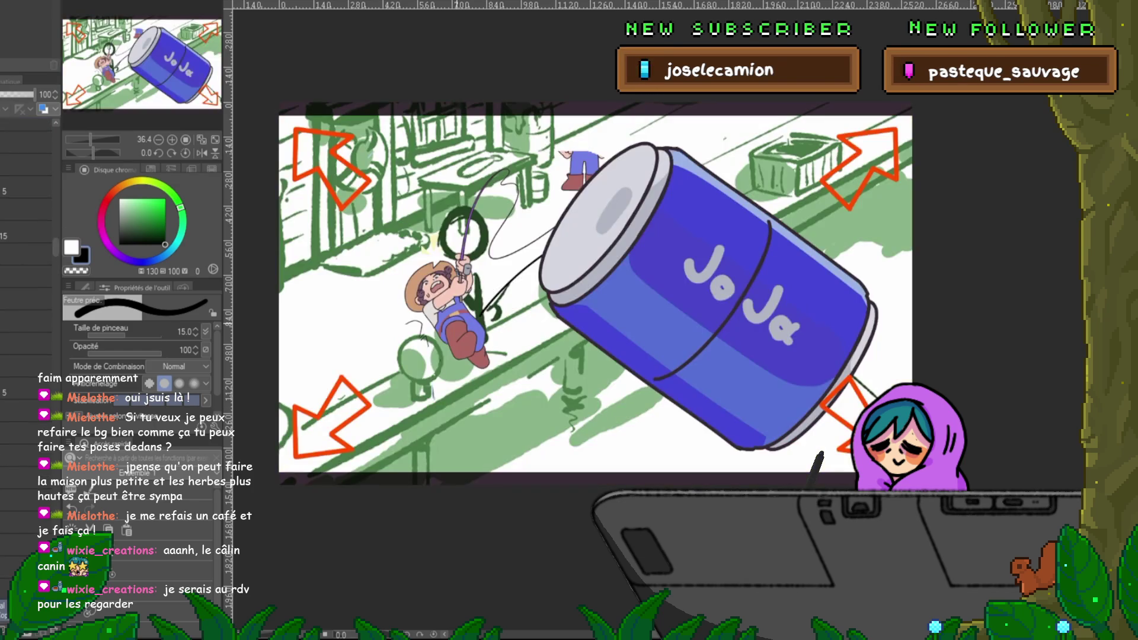
{"action": "key", "text": "ctrl+y"}
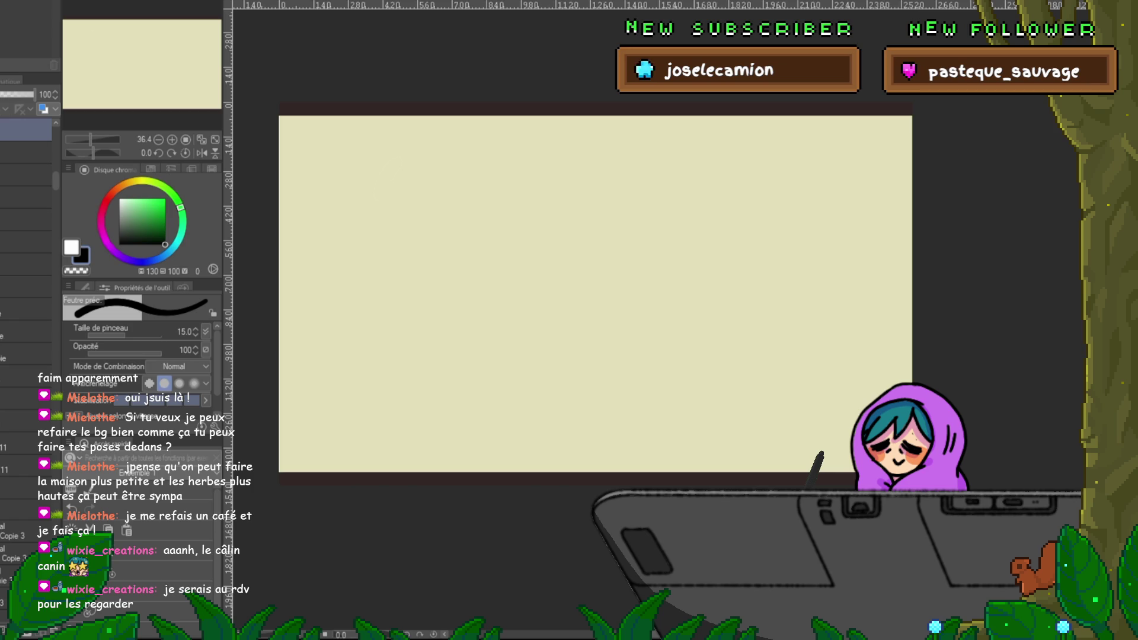
{"action": "key", "text": "ctrl+z"}
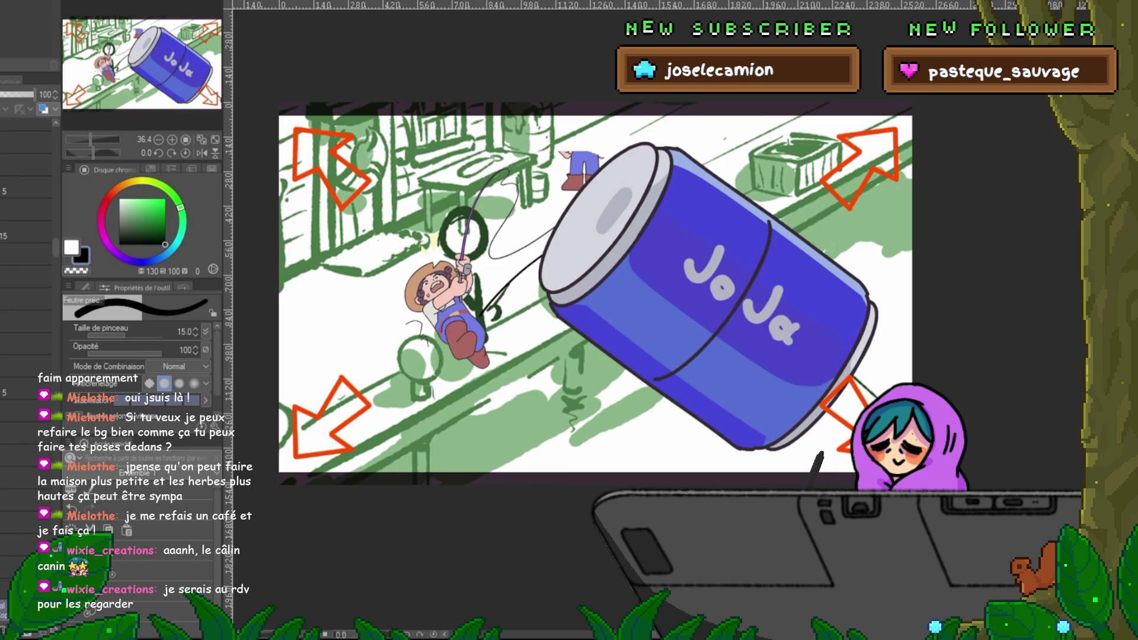
{"action": "left_click", "coordinate": [24, 487]}
{"action": "key", "text": "ctrl+y"}
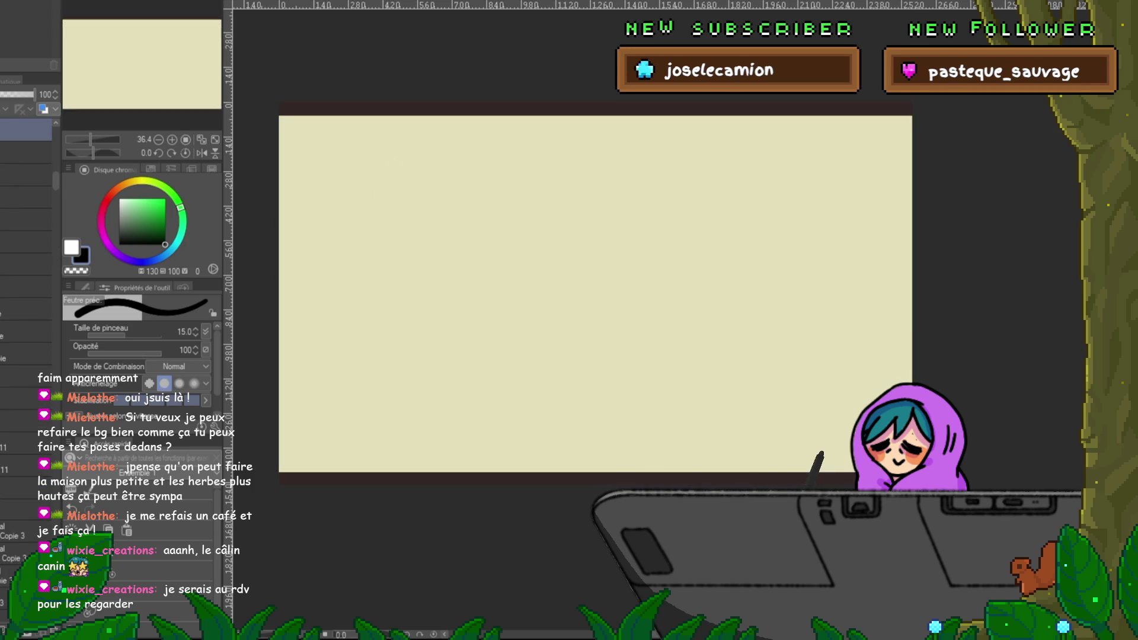
{"action": "scroll", "coordinate": [27, 237], "scroll_direction": "up", "scroll_amount": 2}
{"action": "scroll", "coordinate": [26, 237], "scroll_direction": "up", "scroll_amount": 2}
{"action": "scroll", "coordinate": [26, 237], "scroll_direction": "down", "scroll_amount": 1}
{"action": "scroll", "coordinate": [27, 237], "scroll_direction": "down", "scroll_amount": 1}
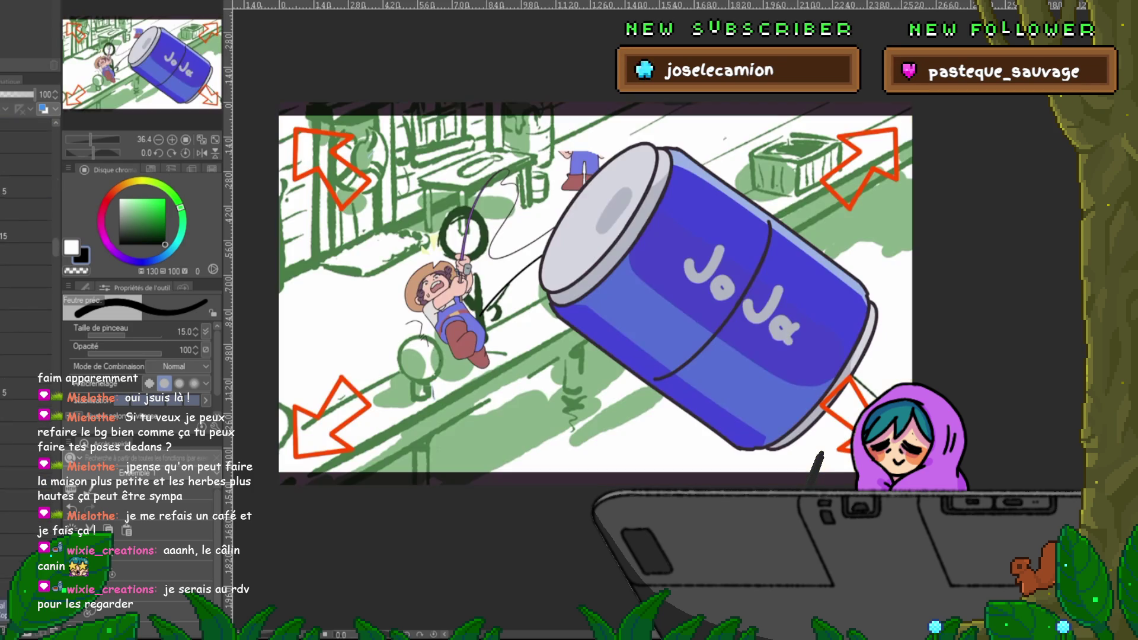
{"action": "key", "text": "ctrl+z"}
{"action": "scroll", "coordinate": [27, 297], "scroll_direction": "down", "scroll_amount": 2}
Step: Step through layers below Copie 3, selecting the half-transparent layer and revealing the full Joja can
{"action": "left_click", "coordinate": [27, 527]}
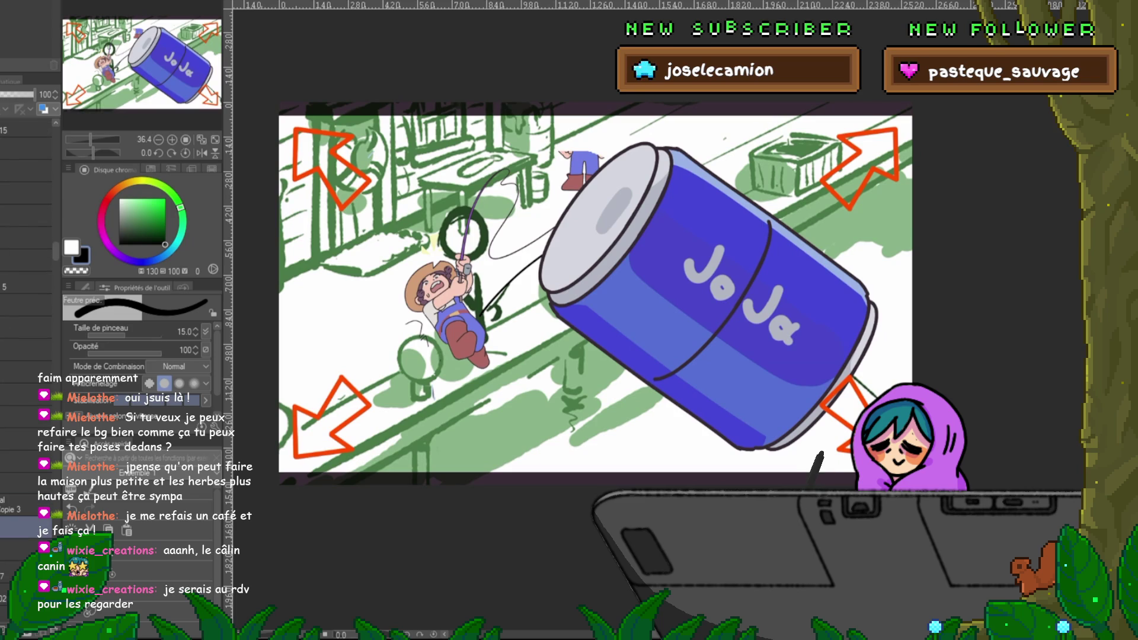
{"action": "scroll", "coordinate": [27, 415], "scroll_direction": "down", "scroll_amount": 2}
{"action": "scroll", "coordinate": [27, 356], "scroll_direction": "down", "scroll_amount": 1}
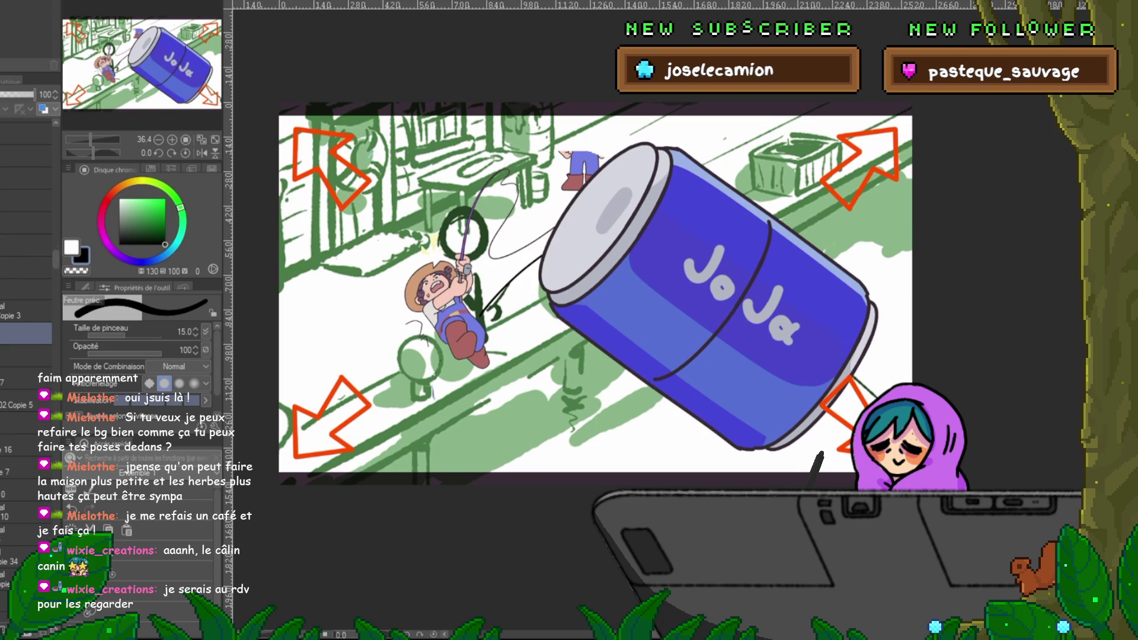
{"action": "scroll", "coordinate": [27, 356], "scroll_direction": "down", "scroll_amount": 1}
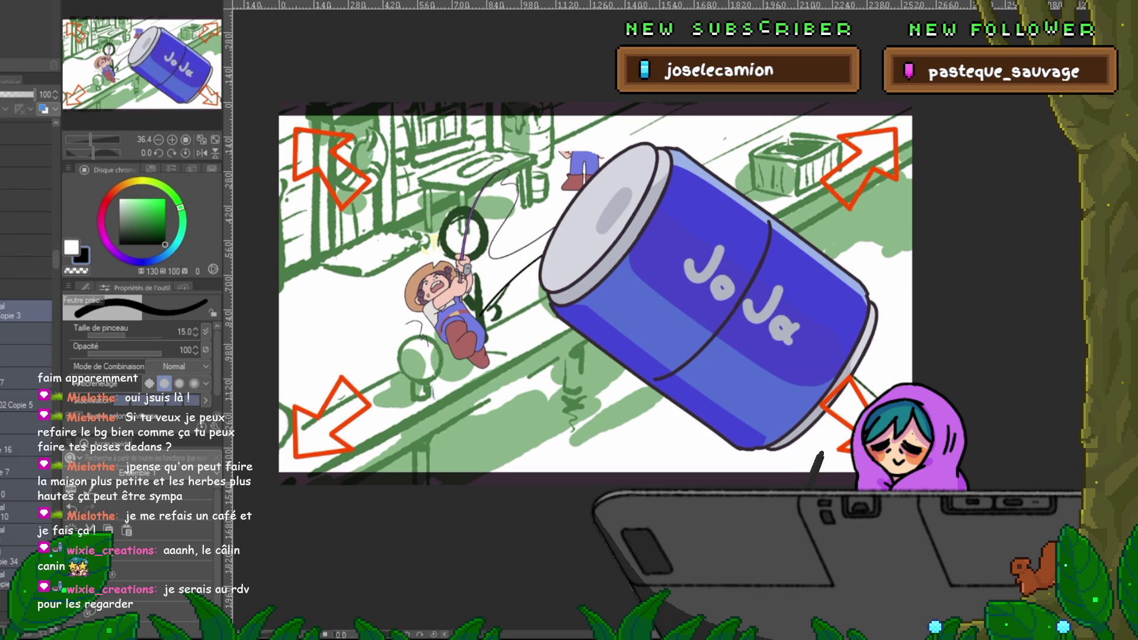
{"action": "left_click", "coordinate": [26, 127]}
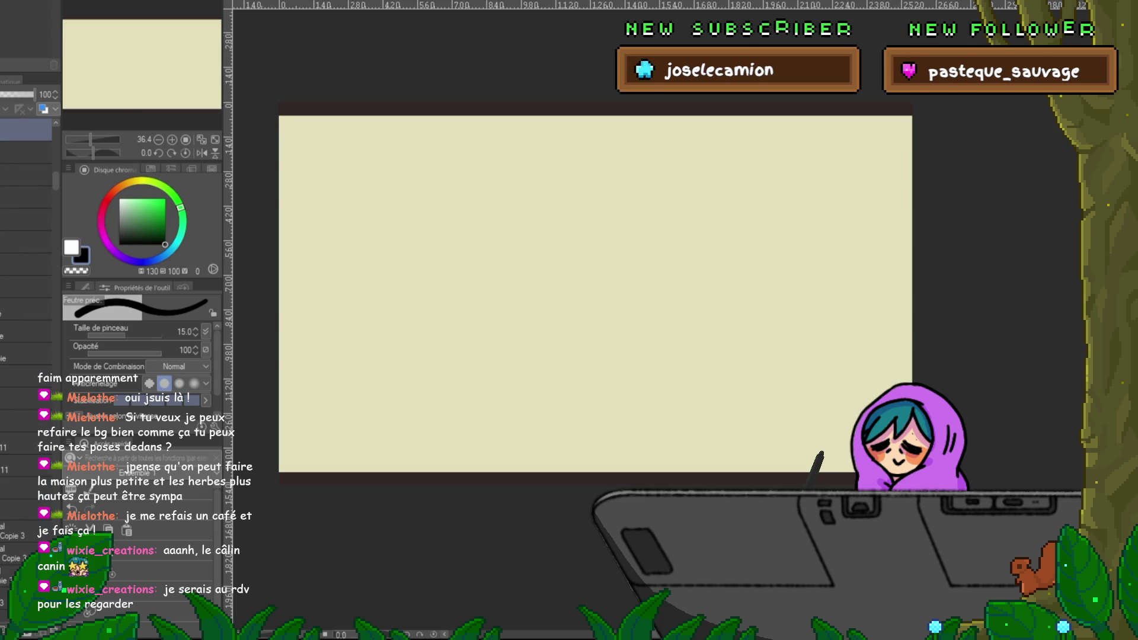
{"action": "left_click", "coordinate": [27, 182]}
{"action": "left_click", "coordinate": [27, 272]}
{"action": "left_click", "coordinate": [26, 341]}
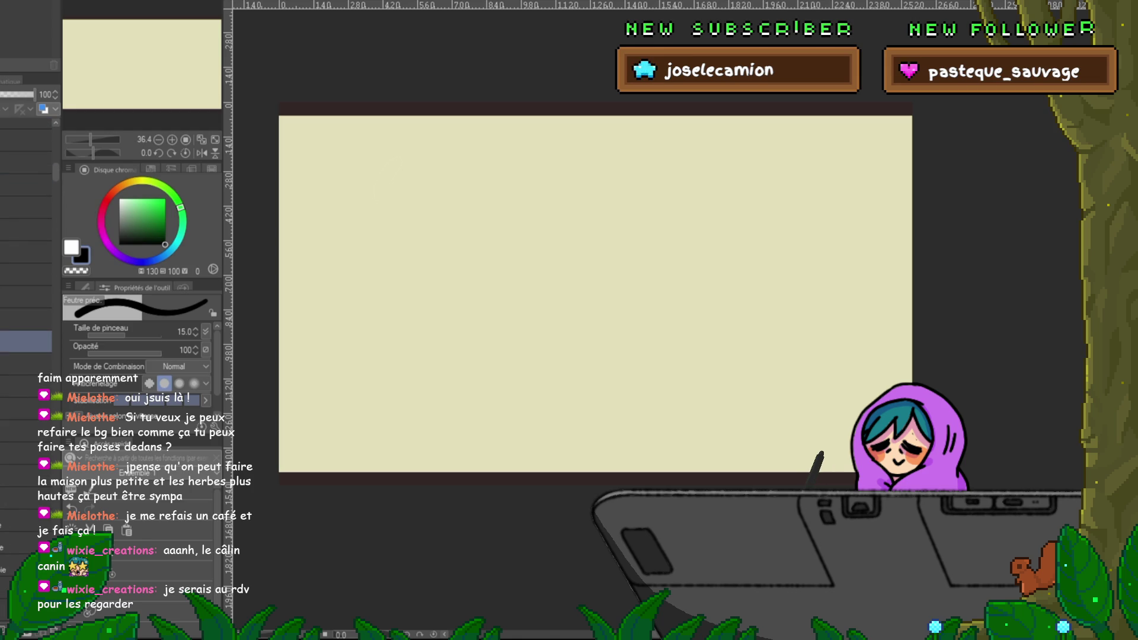
{"action": "left_click", "coordinate": [26, 296]}
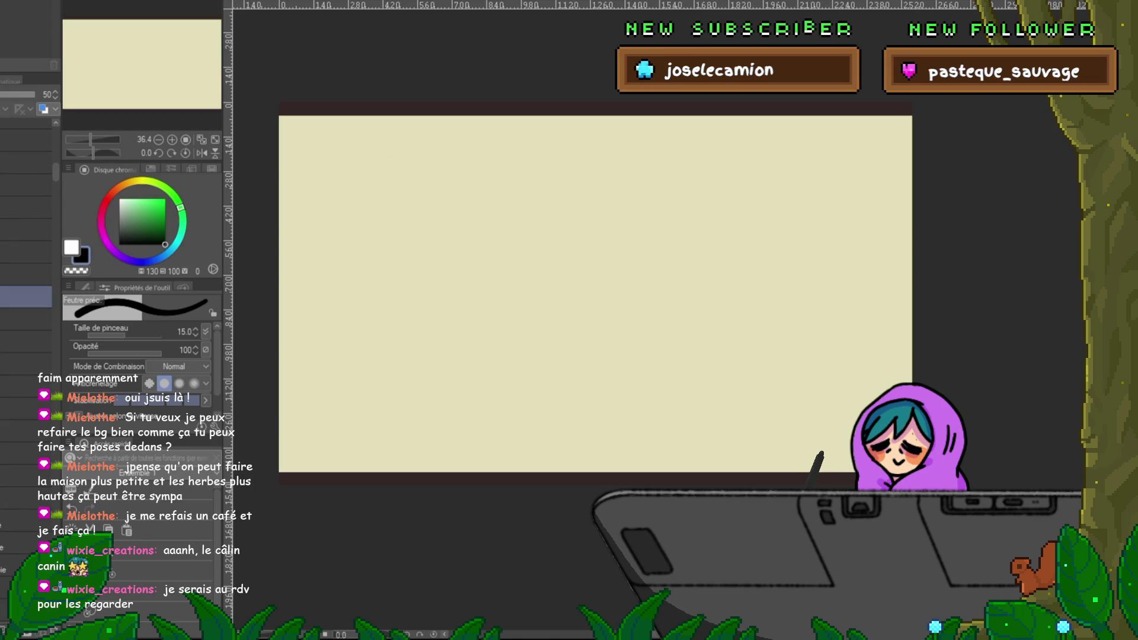
{"action": "left_click", "coordinate": [27, 156]}
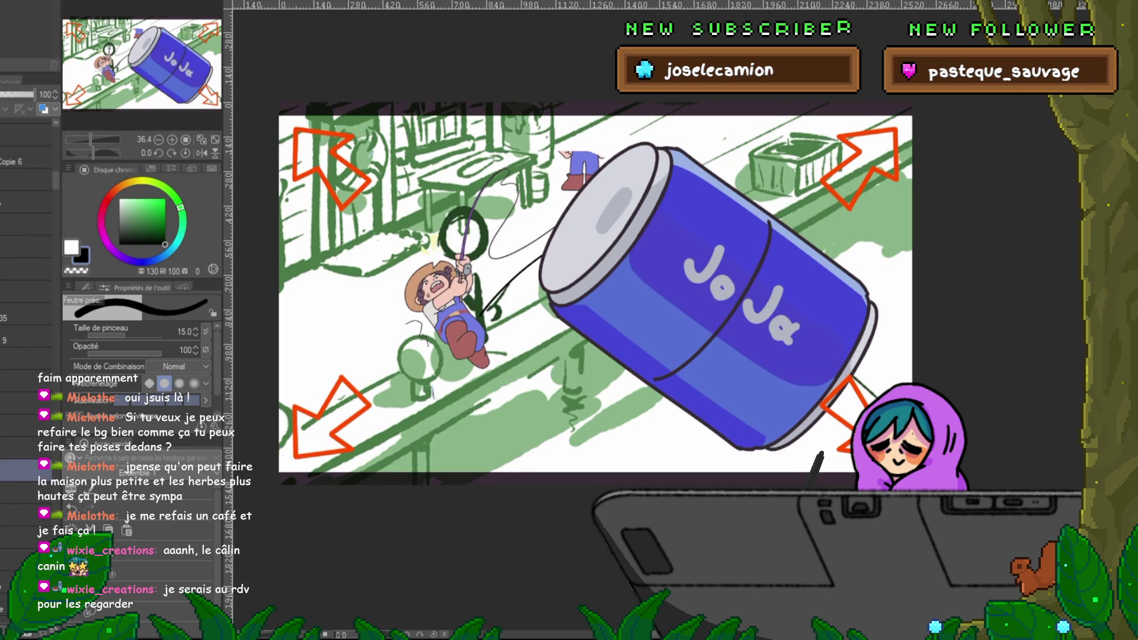
Step: Select the artwork layers near the top of the stack and start a scale/rotate transform
{"action": "scroll", "coordinate": [27, 296], "scroll_direction": "down", "scroll_amount": 3}
{"action": "left_click", "coordinate": [26, 338]}
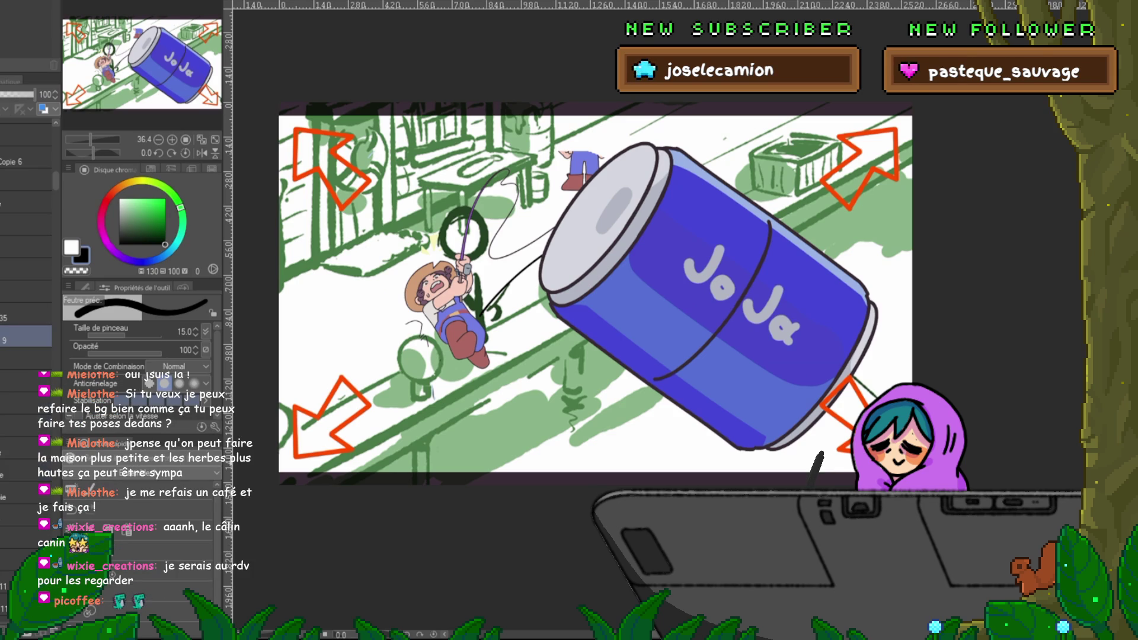
{"action": "scroll", "coordinate": [27, 296], "scroll_direction": "up", "scroll_amount": 2}
{"action": "scroll", "coordinate": [27, 296], "scroll_direction": "up", "scroll_amount": 2}
{"action": "left_click", "coordinate": [27, 192]}
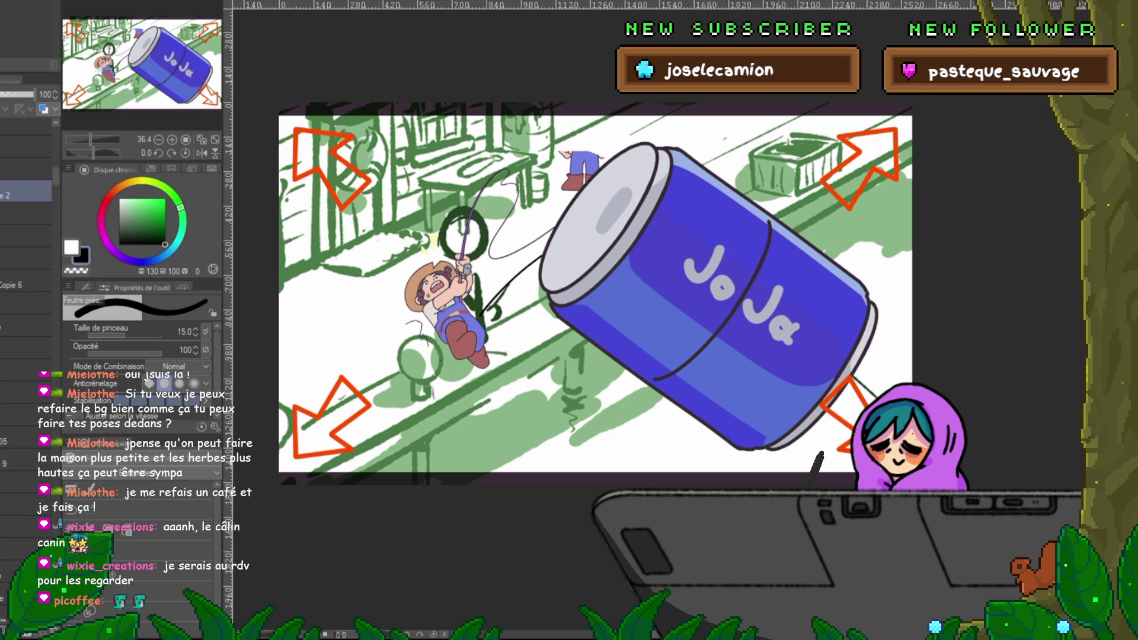
{"action": "scroll", "coordinate": [27, 237], "scroll_direction": "up", "scroll_amount": 1}
{"action": "scroll", "coordinate": [27, 237], "scroll_direction": "up", "scroll_amount": 1}
{"action": "left_click", "coordinate": [27, 190]}
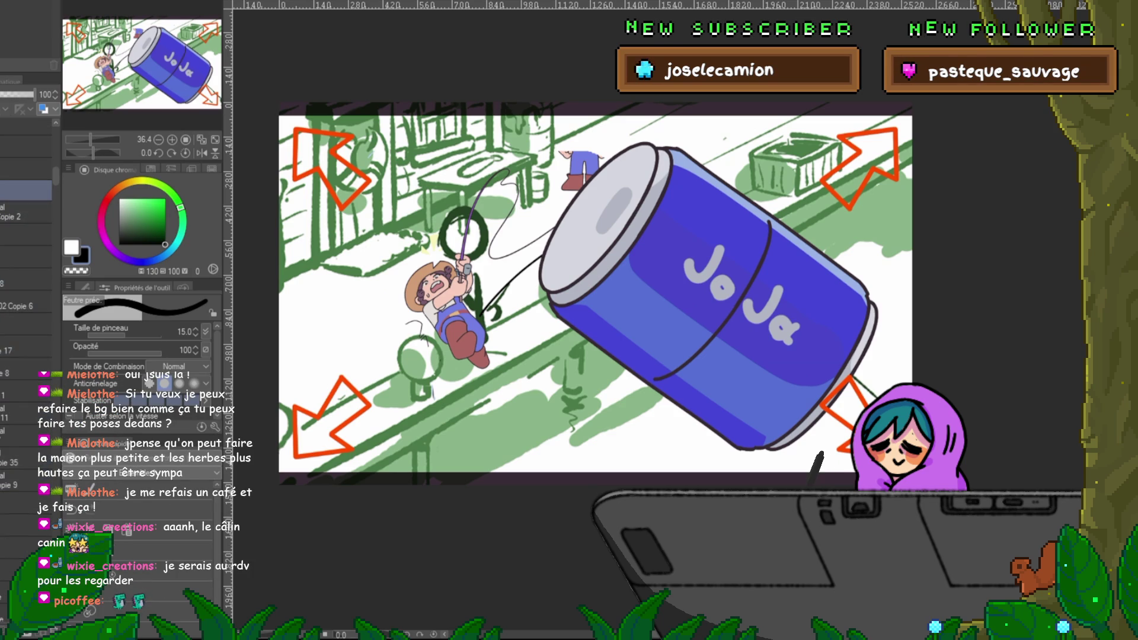
{"action": "scroll", "coordinate": [27, 355], "scroll_direction": "up", "scroll_amount": 1}
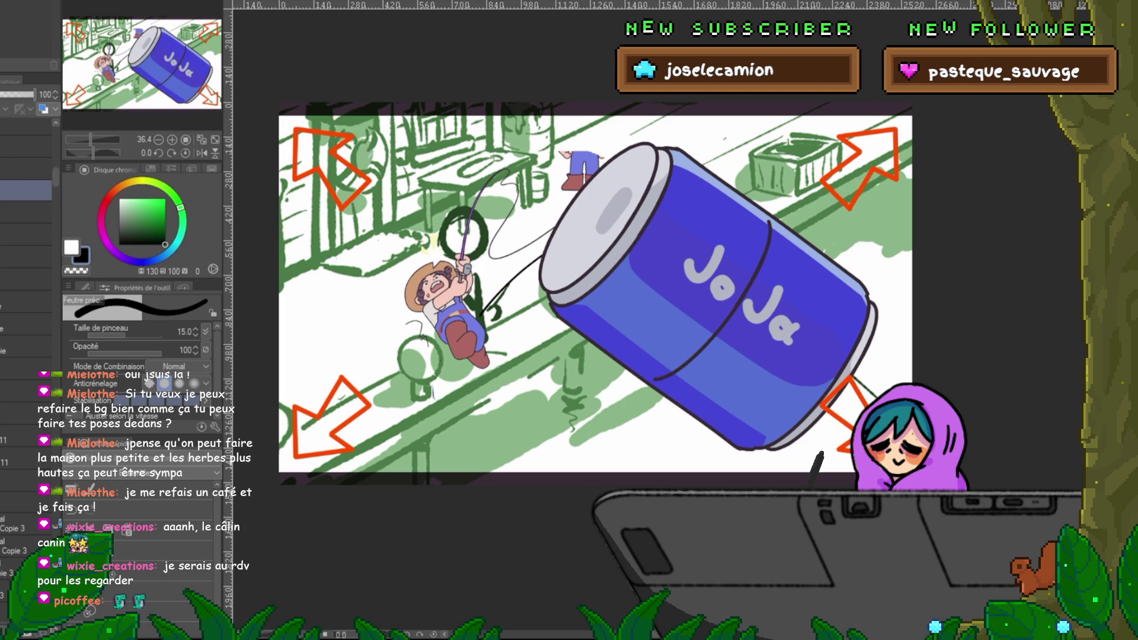
{"action": "key", "text": "ctrl+t"}
{"action": "scroll", "coordinate": [651, 462], "scroll_direction": "down", "scroll_amount": 5}
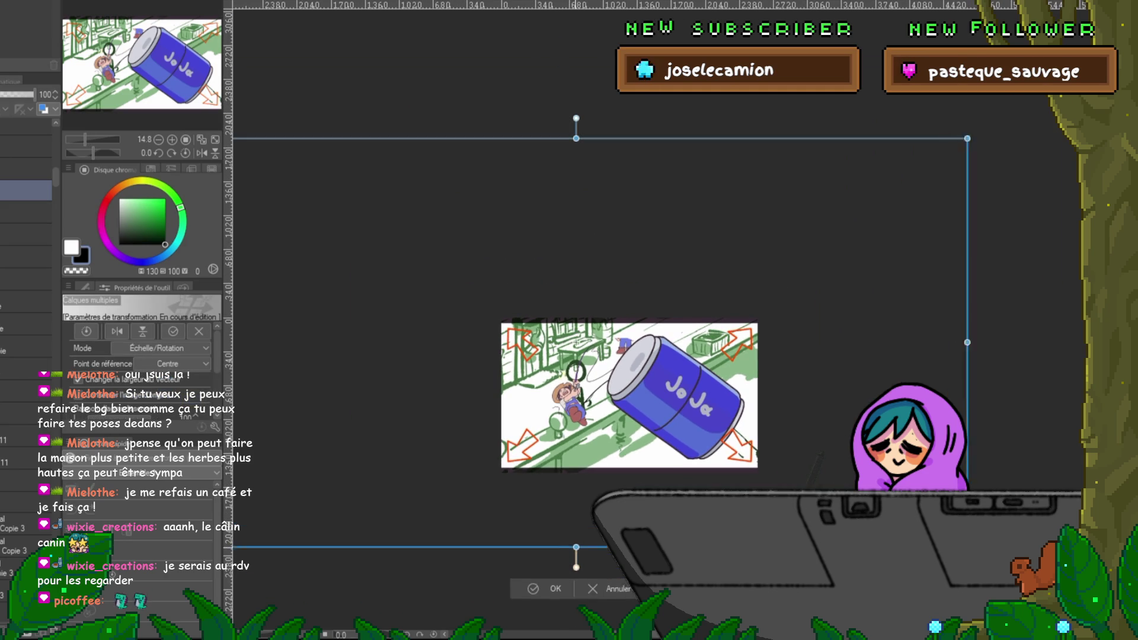
Step: Enlarge the Joja can artwork, commit it, and compare against the cream background sketch
{"action": "mouse_move", "coordinate": [577, 331]}
{"action": "left_mouse_down"}
{"action": "mouse_move", "coordinate": [498, 331]}
{"action": "mouse_move", "coordinate": [483, 303]}
{"action": "left_mouse_up"}
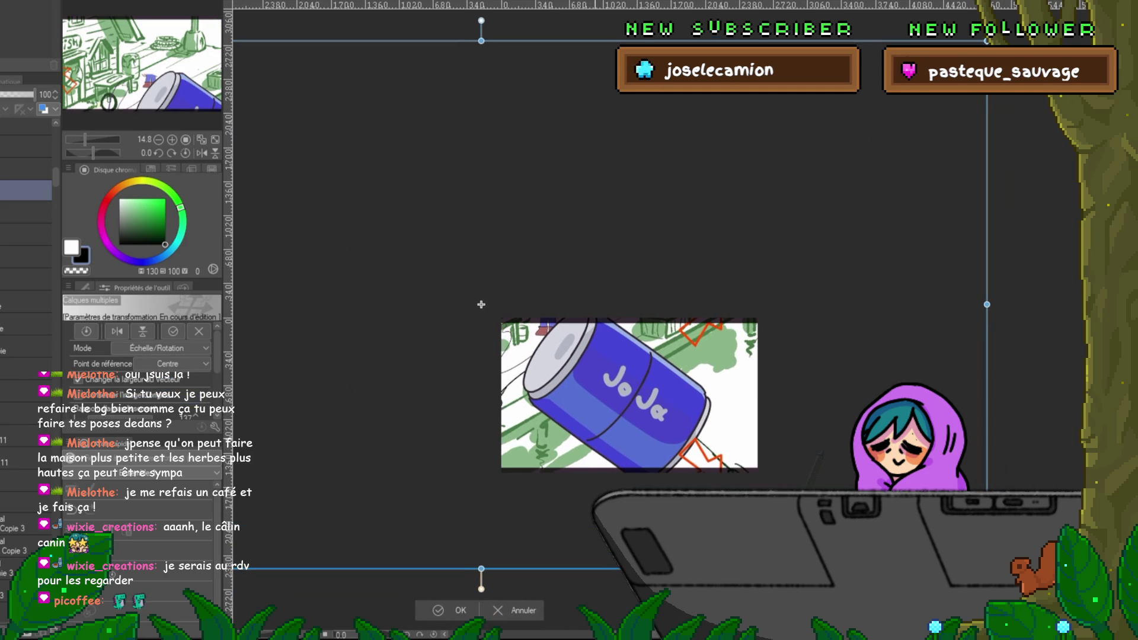
{"action": "key", "text": "Return"}
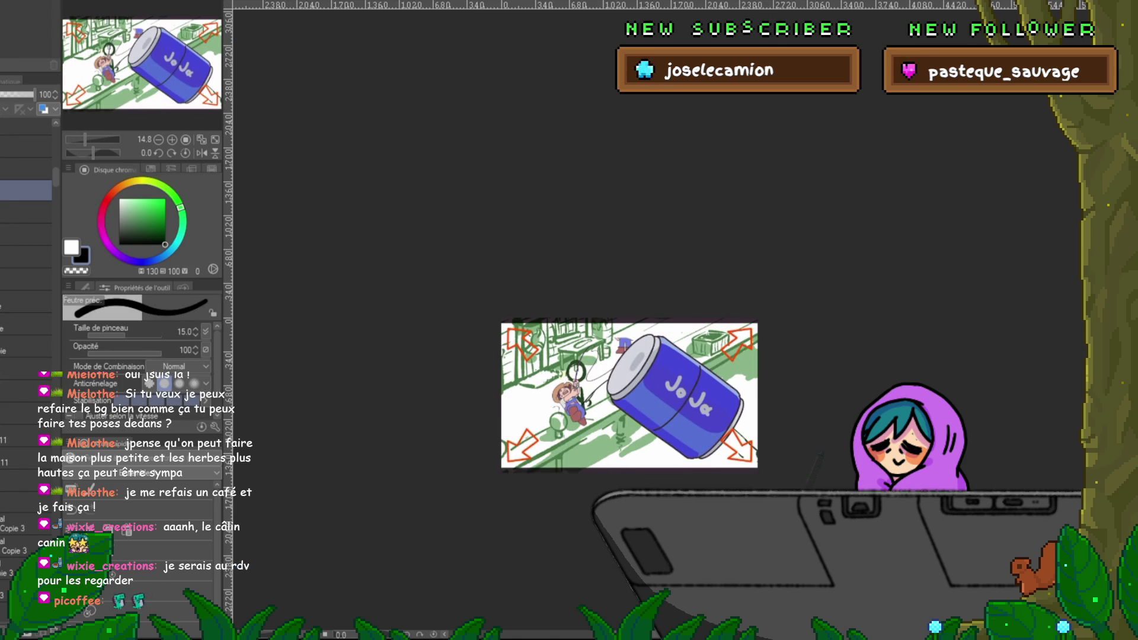
{"action": "left_click", "coordinate": [26, 211]}
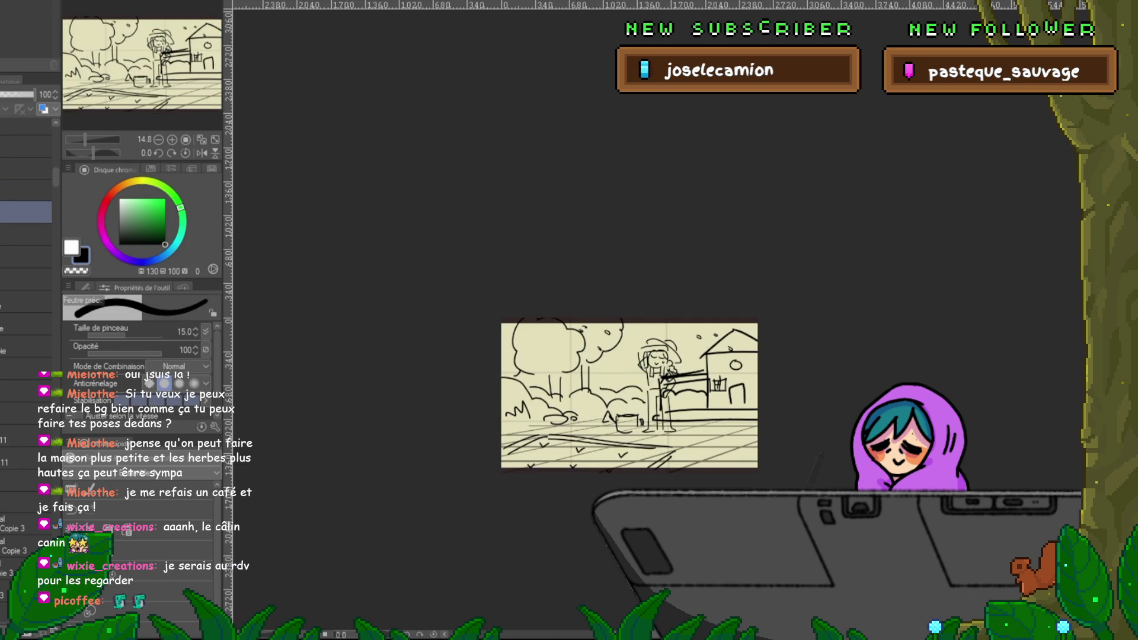
{"action": "left_click", "coordinate": [26, 234]}
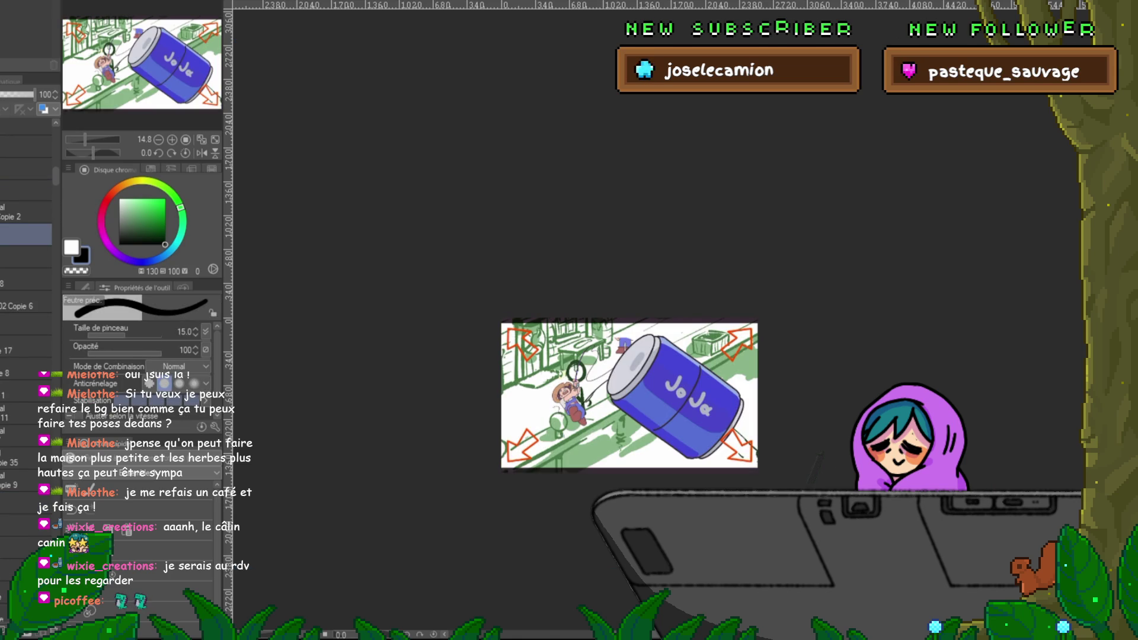
Step: Enlarge the can further, tilt it counter-clockwise, reposition it, and compare with the smaller version
{"action": "key", "text": "ctrl+t"}
{"action": "mouse_move", "coordinate": [744, 333]}
{"action": "left_mouse_down"}
{"action": "mouse_move", "coordinate": [773, 272]}
{"action": "mouse_move", "coordinate": [699, 252]}
{"action": "left_mouse_up"}
{"action": "left_click_drag", "start_coordinate": [612, 376], "coordinate": [626, 386]}
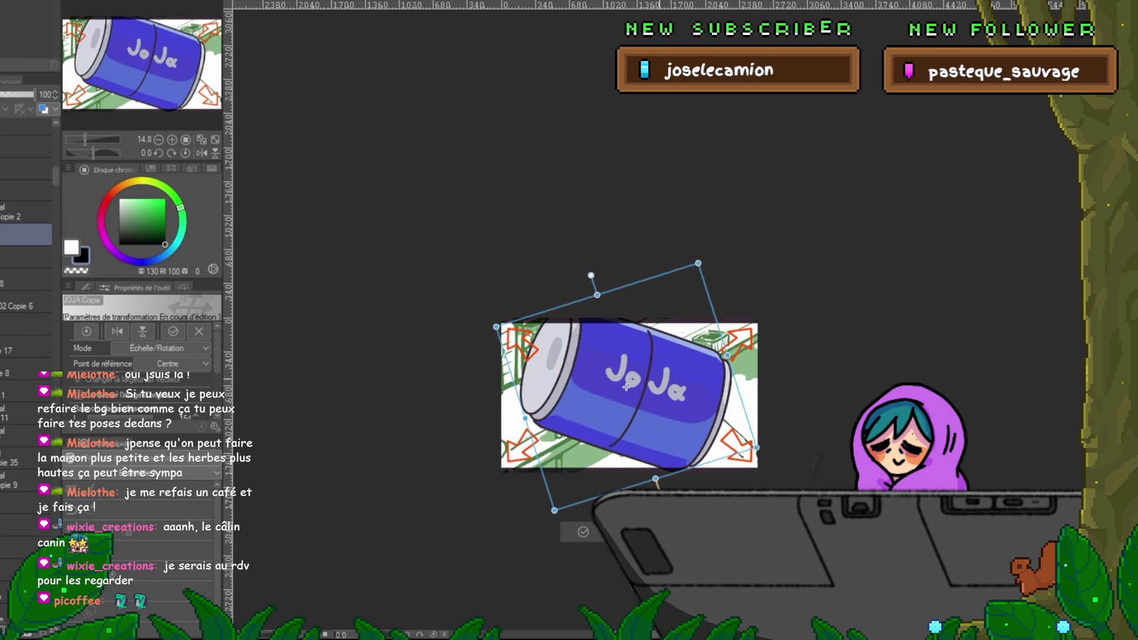
{"action": "key", "text": "Return"}
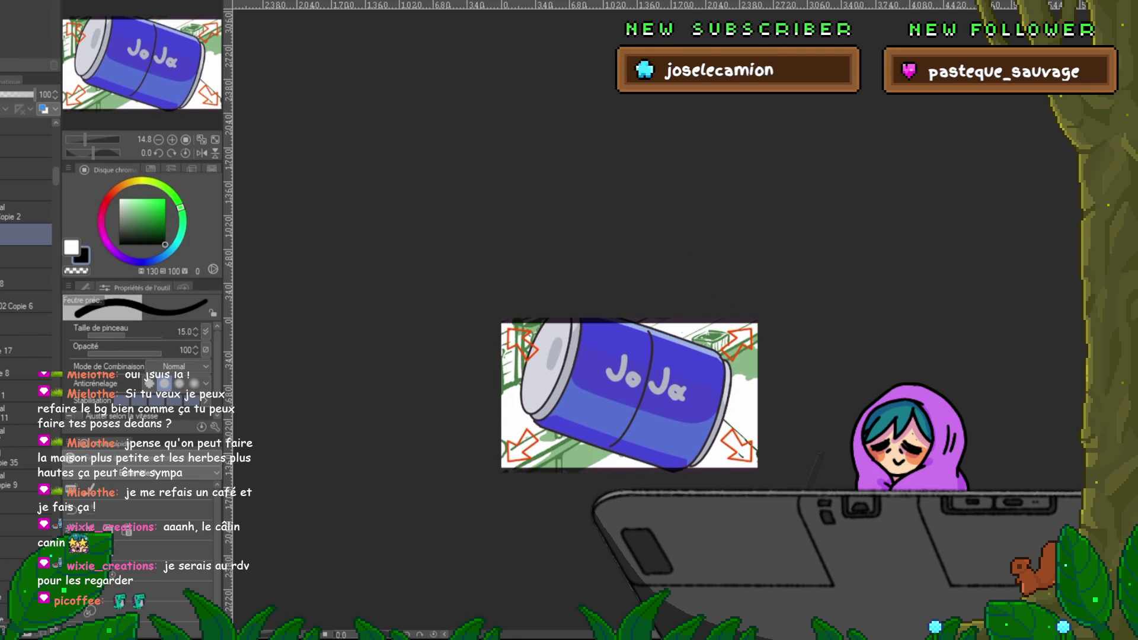
{"action": "key", "text": "ctrl+z"}
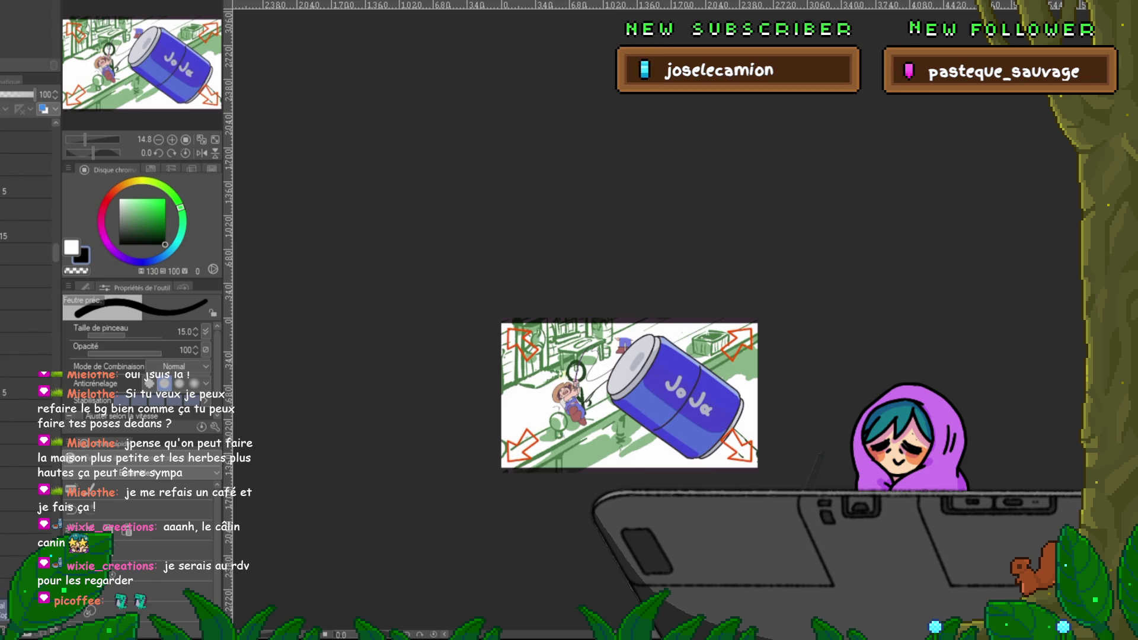
{"action": "key", "text": "ctrl+y"}
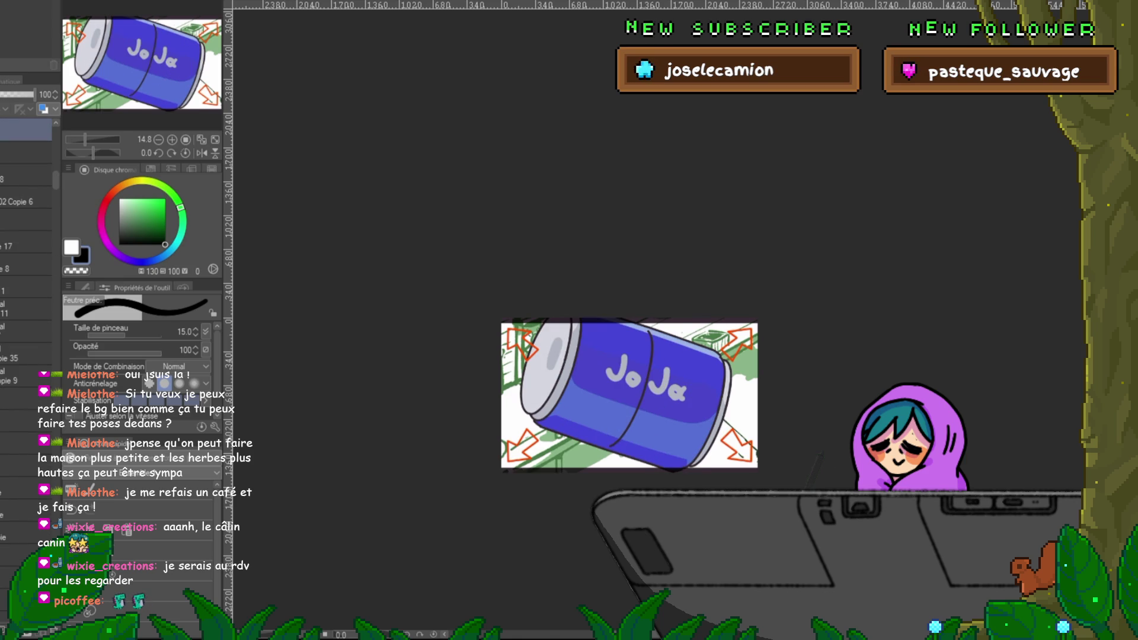
{"action": "key", "text": "ctrl+z"}
{"action": "key", "text": "ctrl+y"}
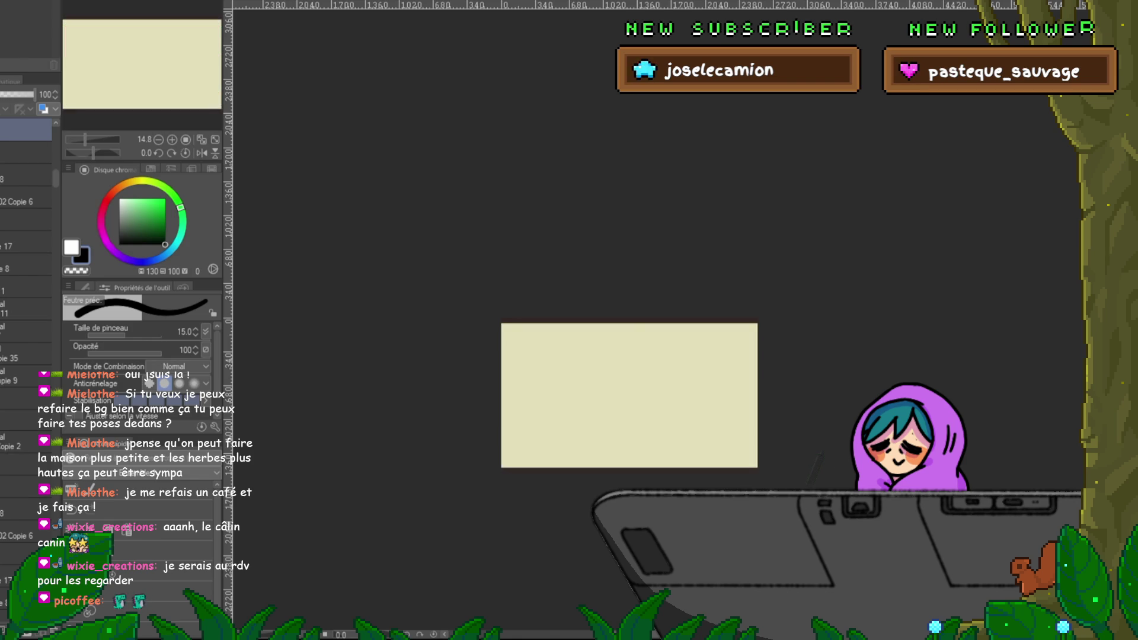
Step: Select the range of copied layers and drag the block below Copie 9
{"action": "scroll", "coordinate": [27, 296], "scroll_direction": "up", "scroll_amount": 3}
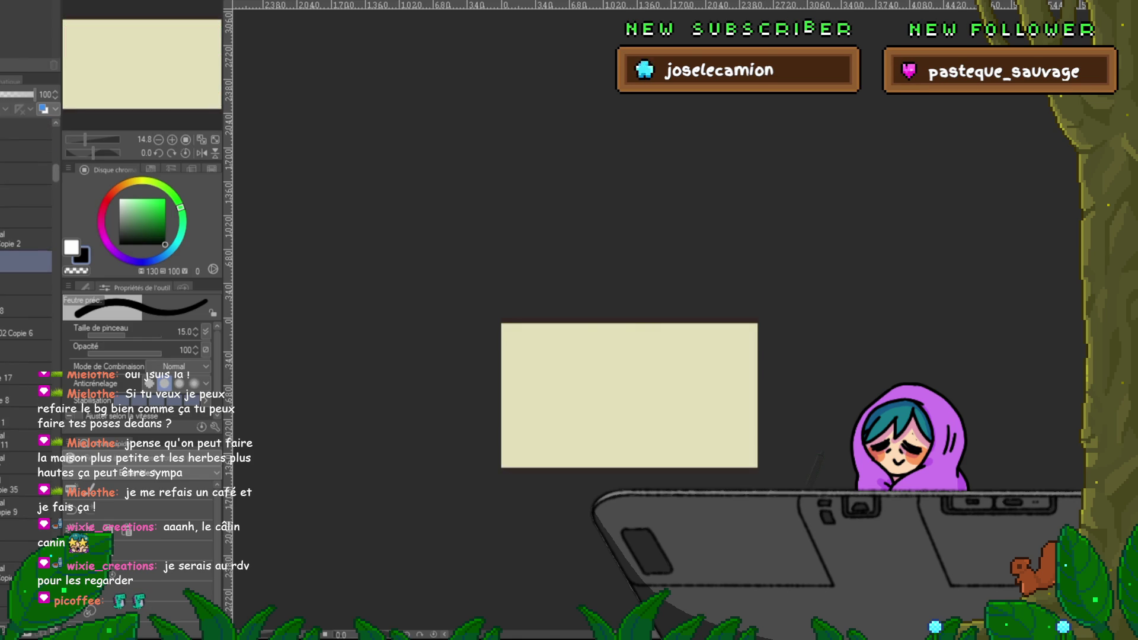
{"action": "left_click", "coordinate": [26, 238]}
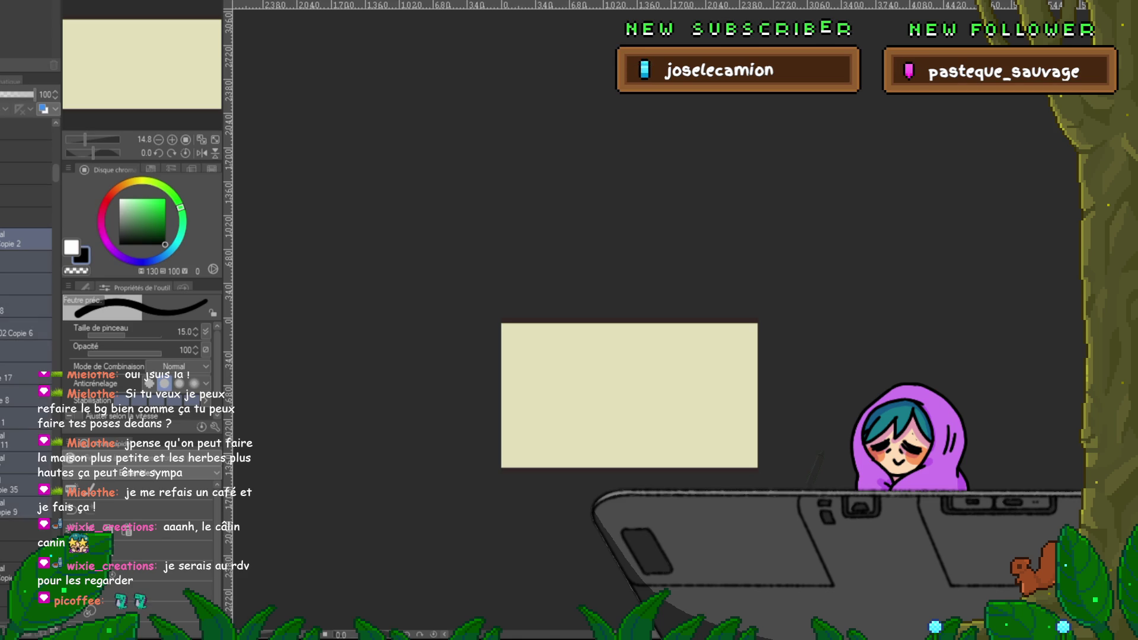
{"action": "left_click", "coordinate": [24, 397]}
{"action": "left_click", "coordinate": [23, 374]}
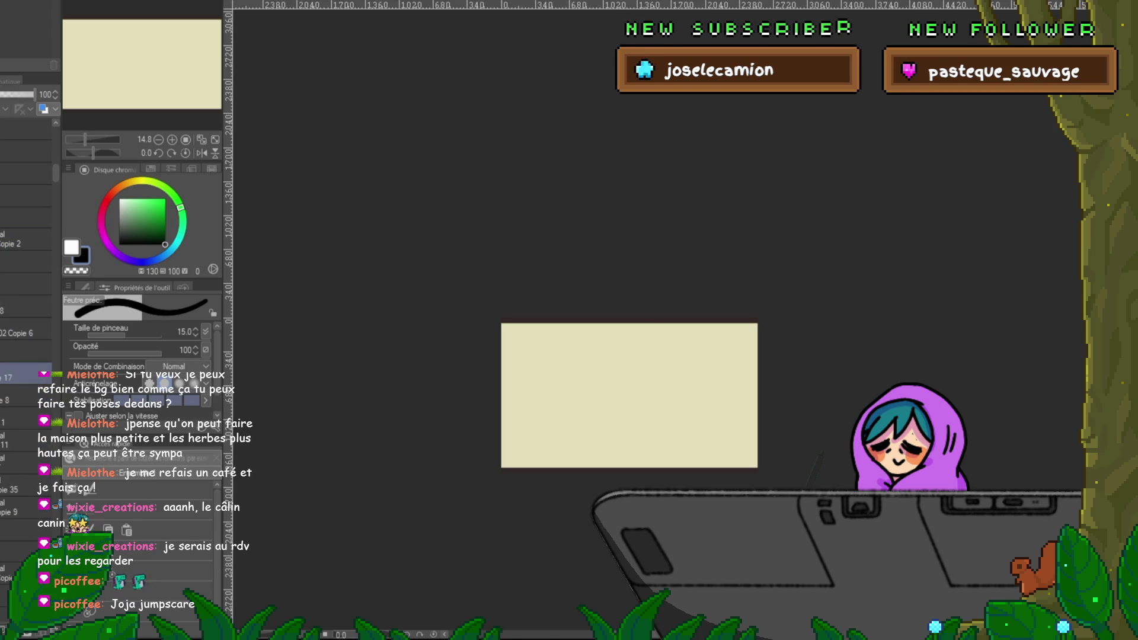
{"action": "left_click", "coordinate": [24, 239], "text": "shift"}
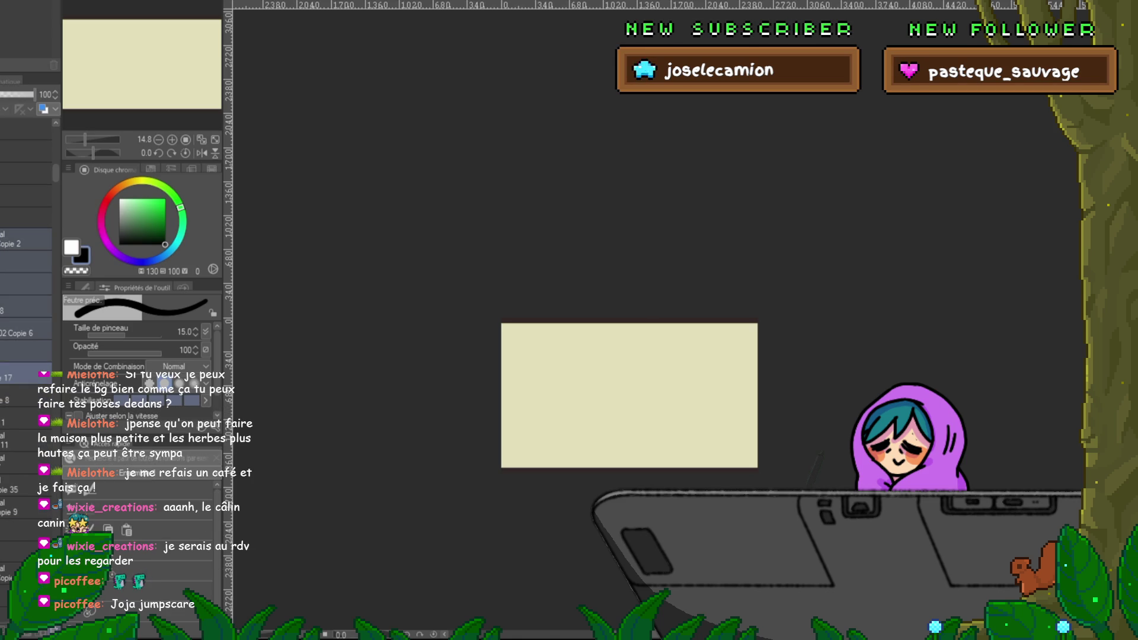
{"action": "left_click_drag", "start_coordinate": [24, 239], "coordinate": [24, 368]}
{"action": "left_click", "coordinate": [24, 351]}
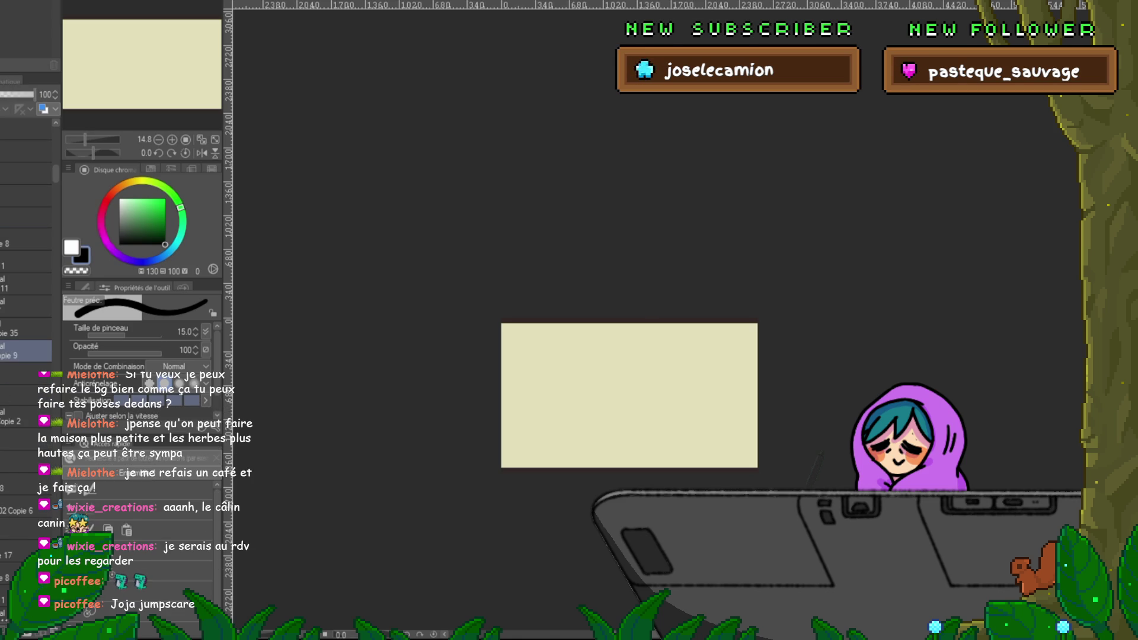
Step: Check each layer's opacity up and down the stack, ending back on Copie 9
{"action": "left_click", "coordinate": [24, 240]}
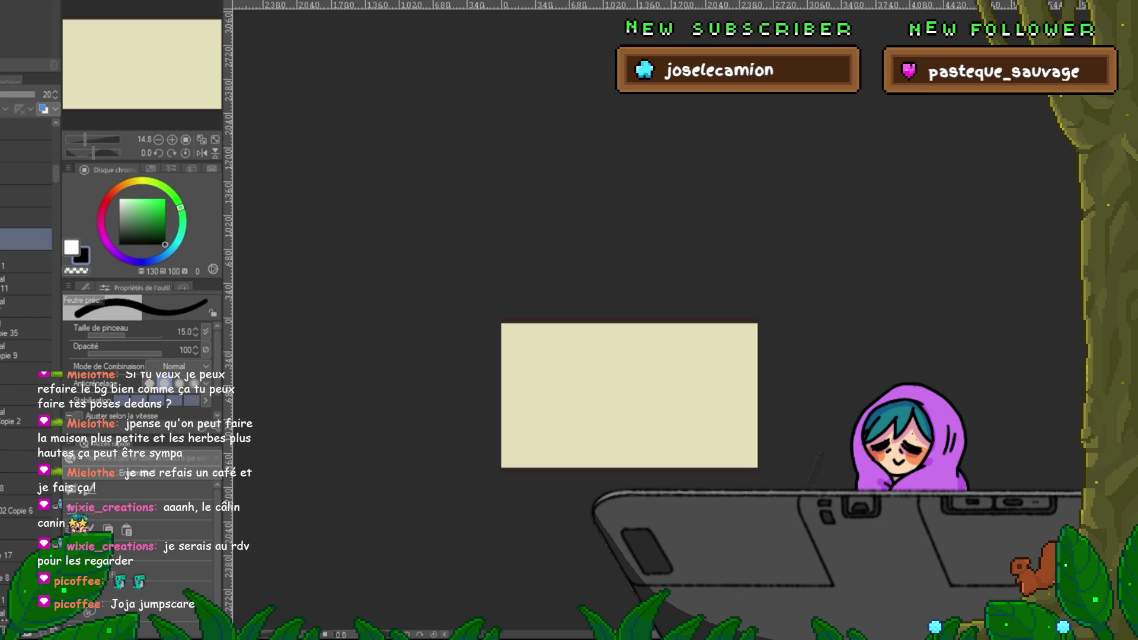
{"action": "left_click", "coordinate": [26, 283]}
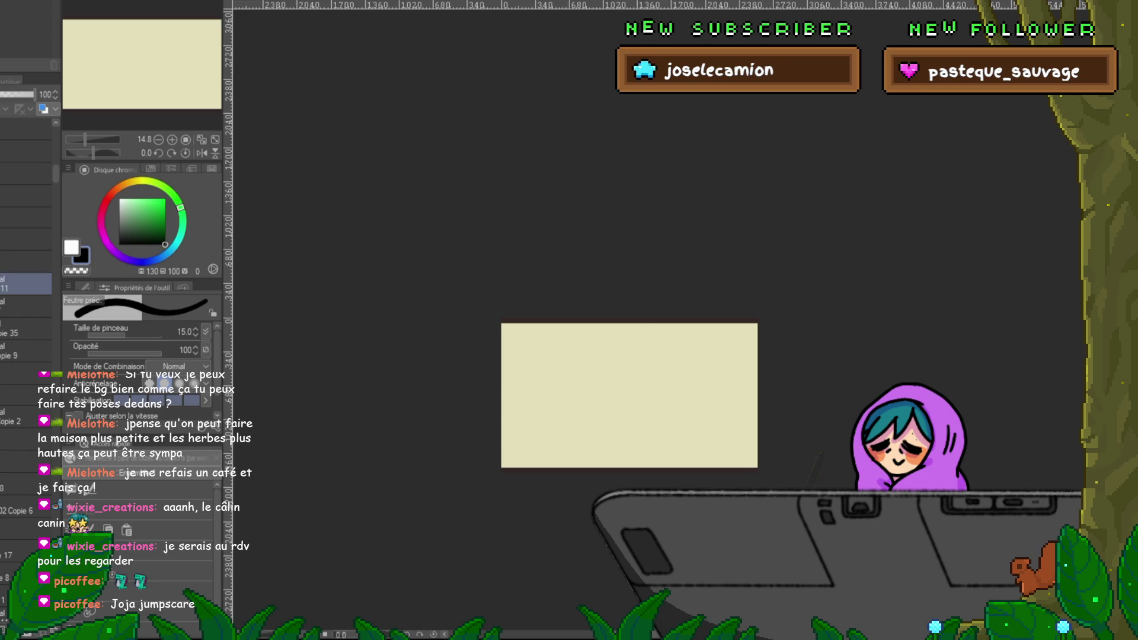
{"action": "left_click", "coordinate": [24, 306]}
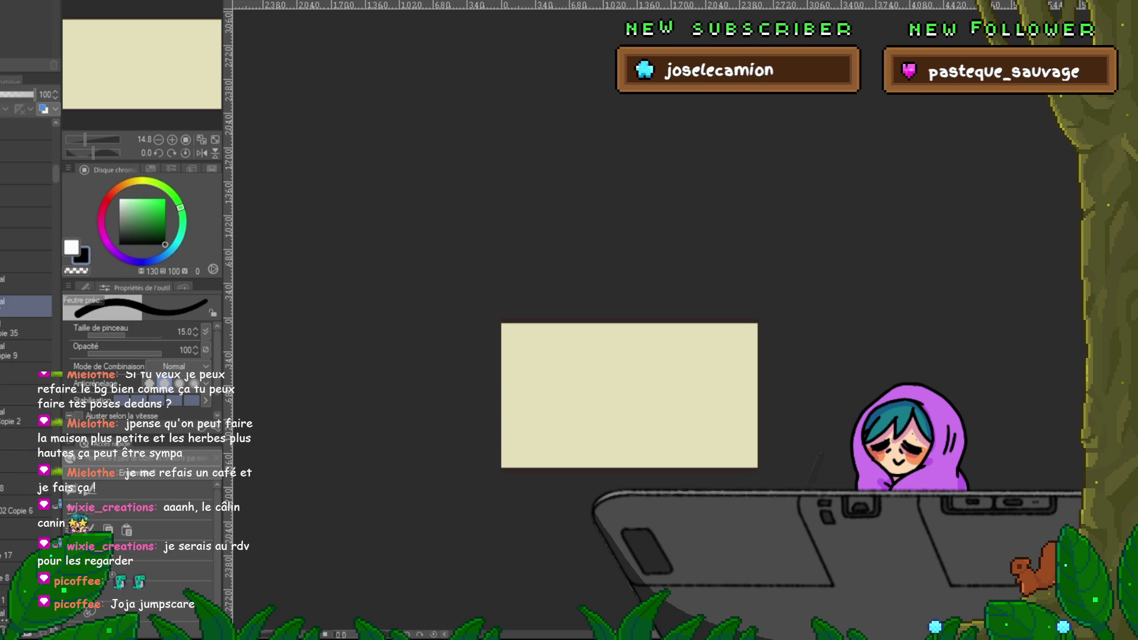
{"action": "left_click", "coordinate": [23, 329]}
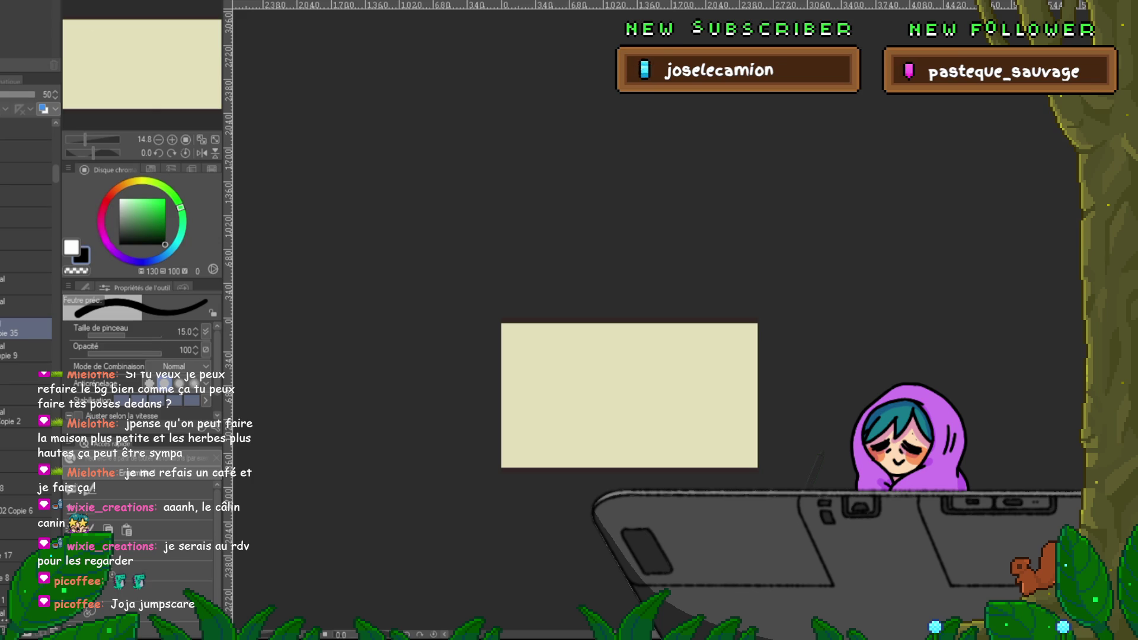
{"action": "left_click", "coordinate": [24, 350]}
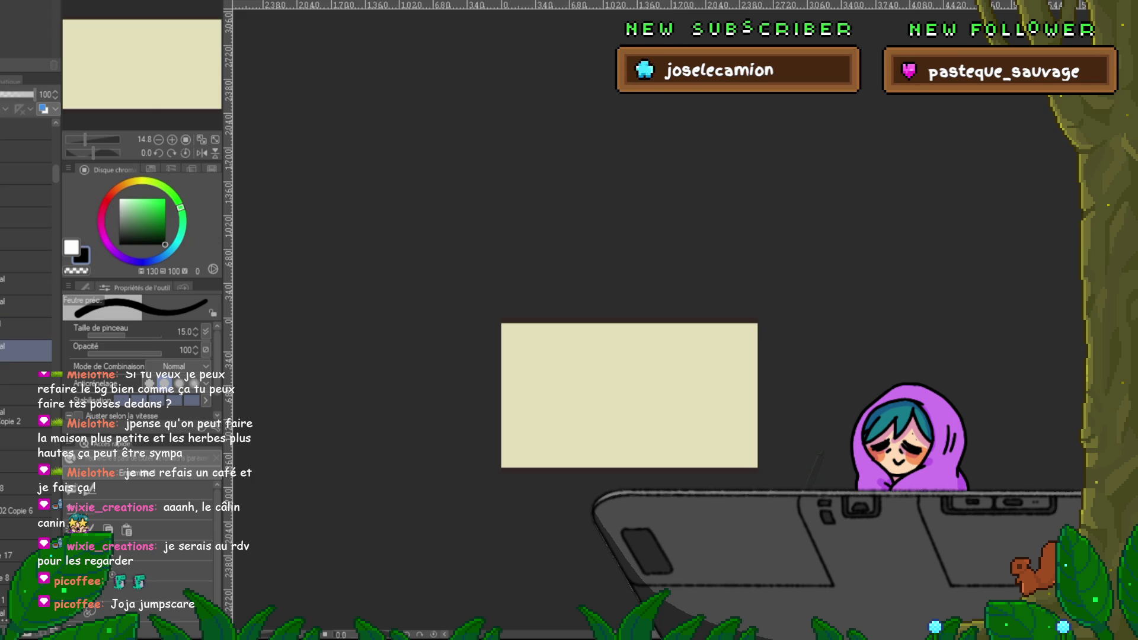
{"action": "left_click", "coordinate": [26, 306]}
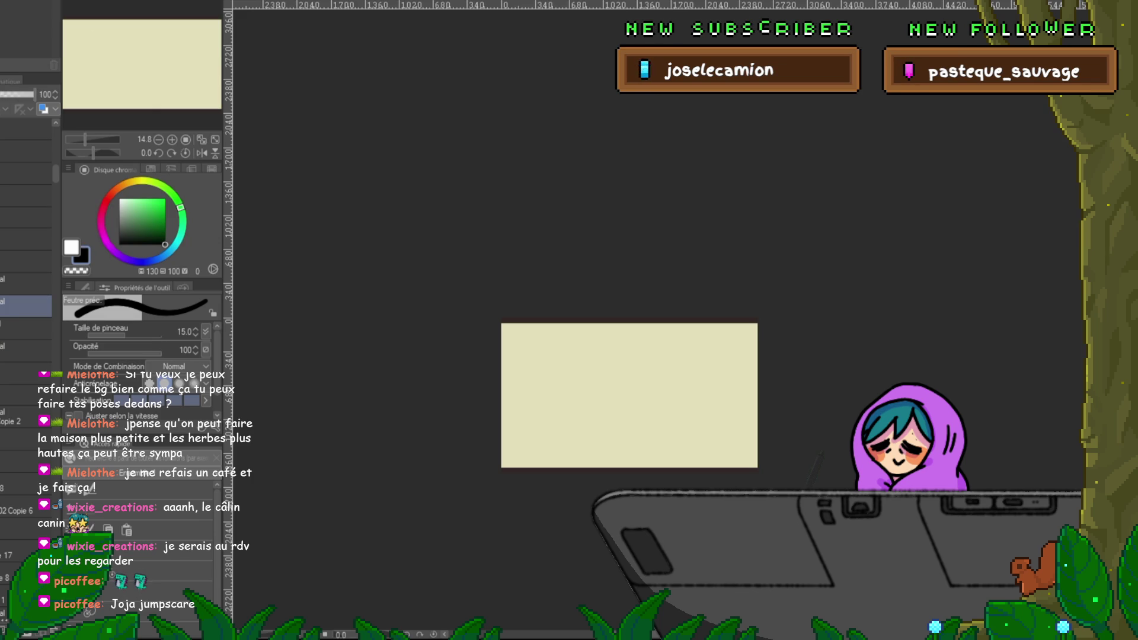
{"action": "left_click", "coordinate": [27, 284]}
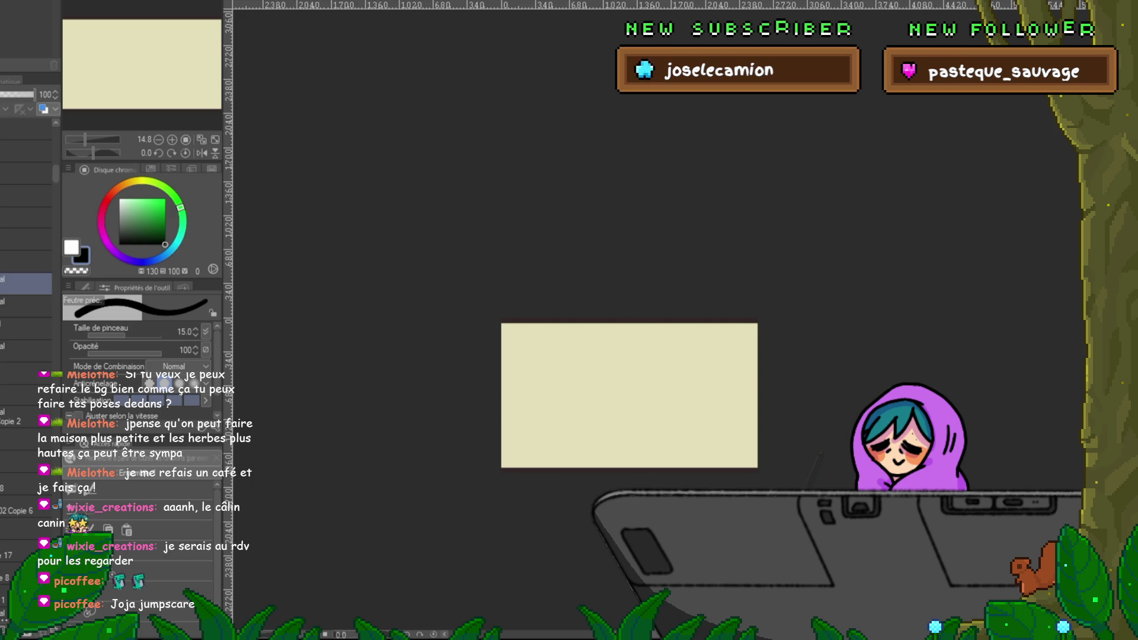
{"action": "left_click", "coordinate": [27, 262]}
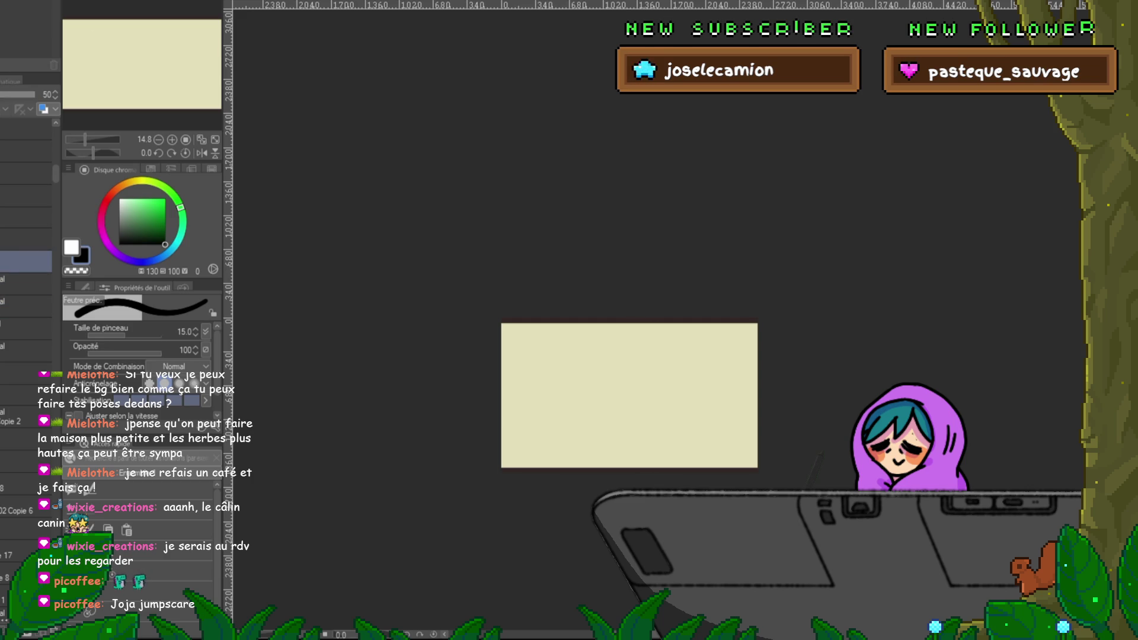
{"action": "left_click", "coordinate": [26, 238]}
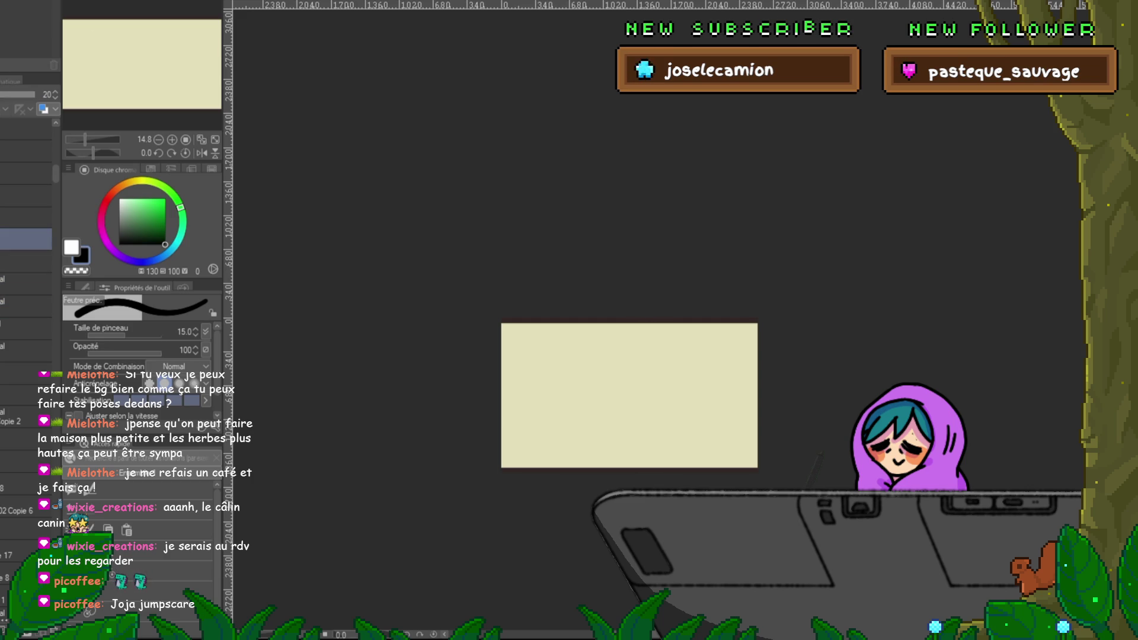
{"action": "left_click", "coordinate": [26, 350]}
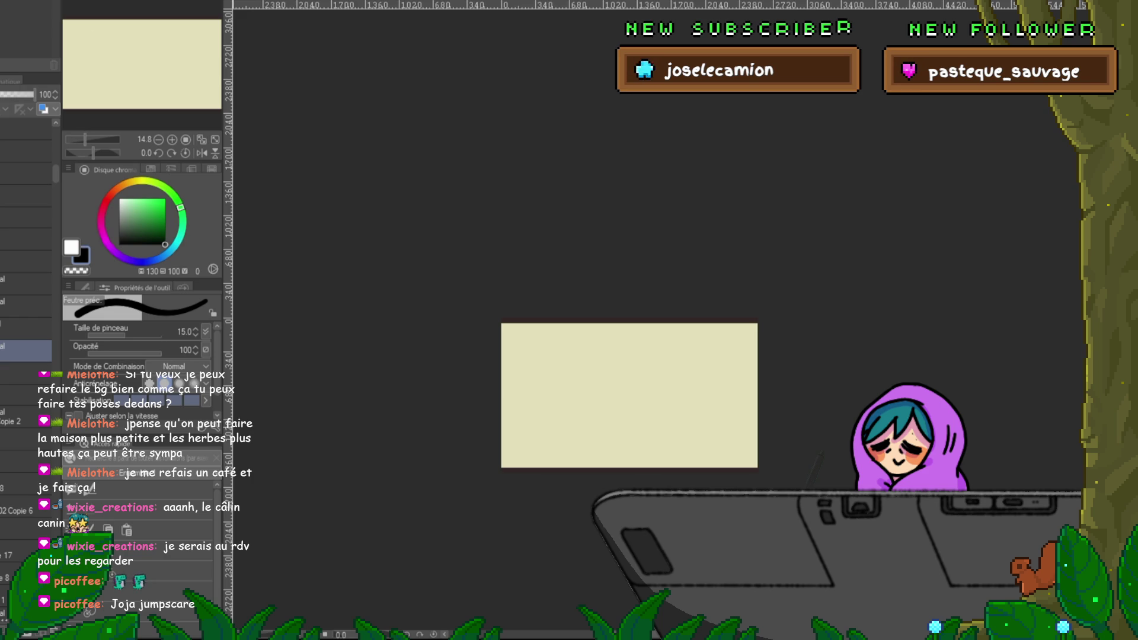
{"action": "scroll", "coordinate": [652, 441], "scroll_direction": "up", "scroll_amount": 3}
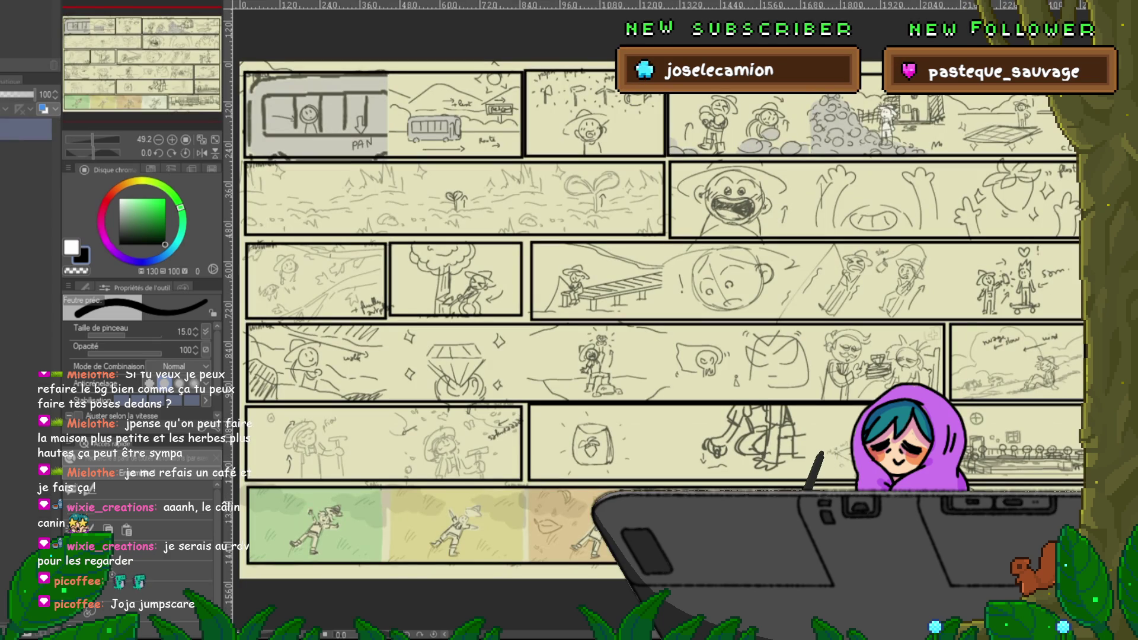
Step: Lasso and copy the top-right farmer-and-skateboarder panel, then go to the blank canvas document
{"action": "key", "text": "m"}
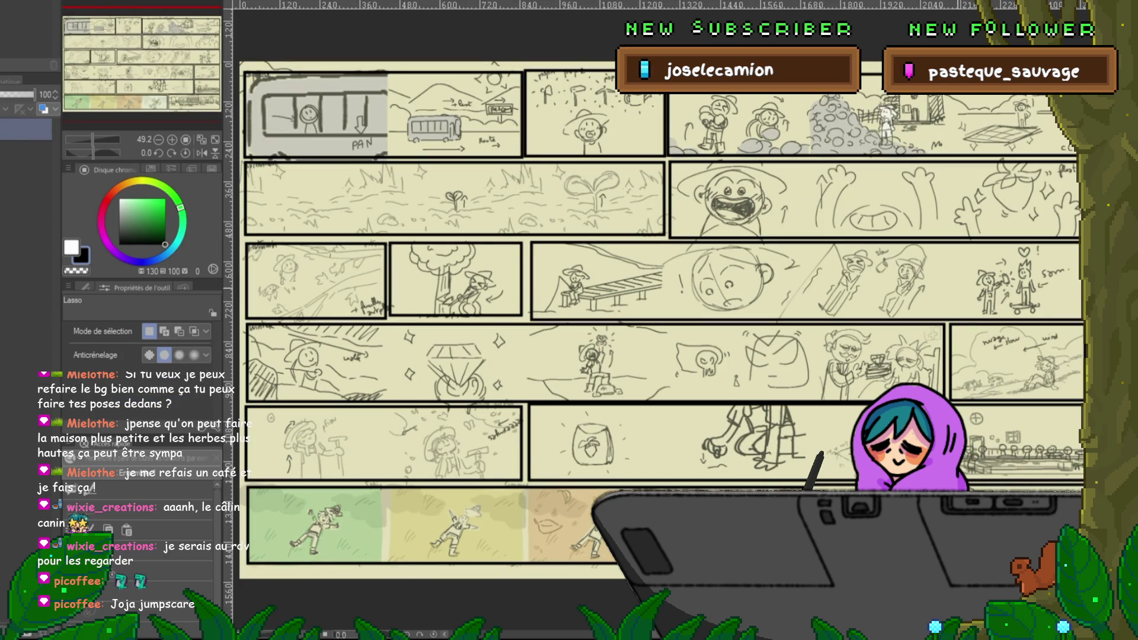
{"action": "left_click_drag", "start_coordinate": [944, 237], "coordinate": [903, 238]}
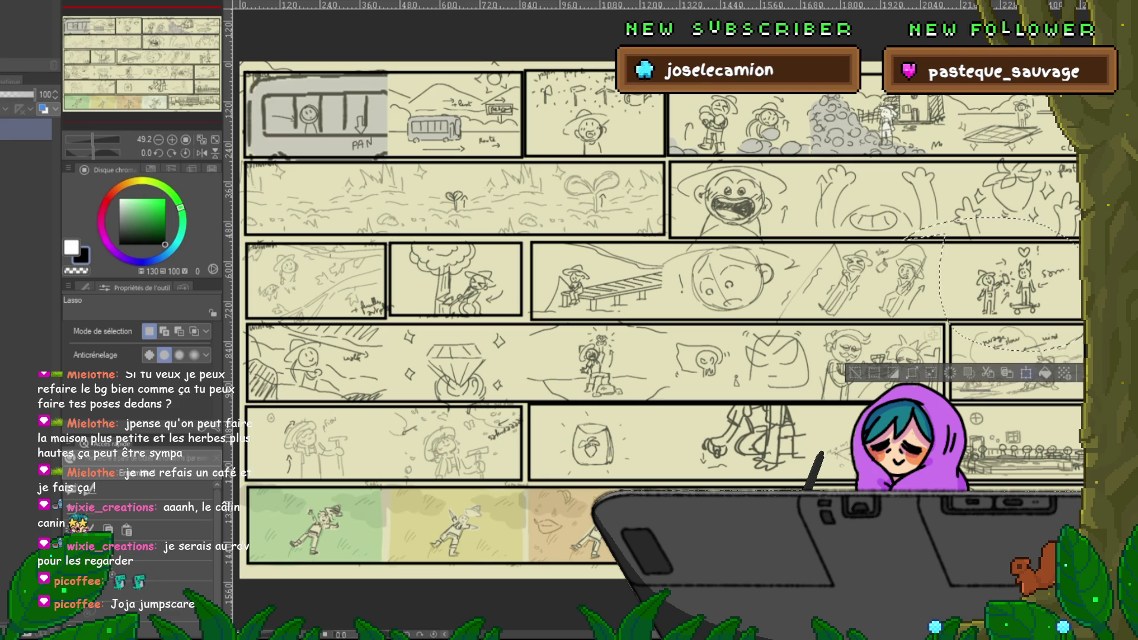
{"action": "key", "text": "ctrl+c"}
{"action": "key", "text": "ctrl+v"}
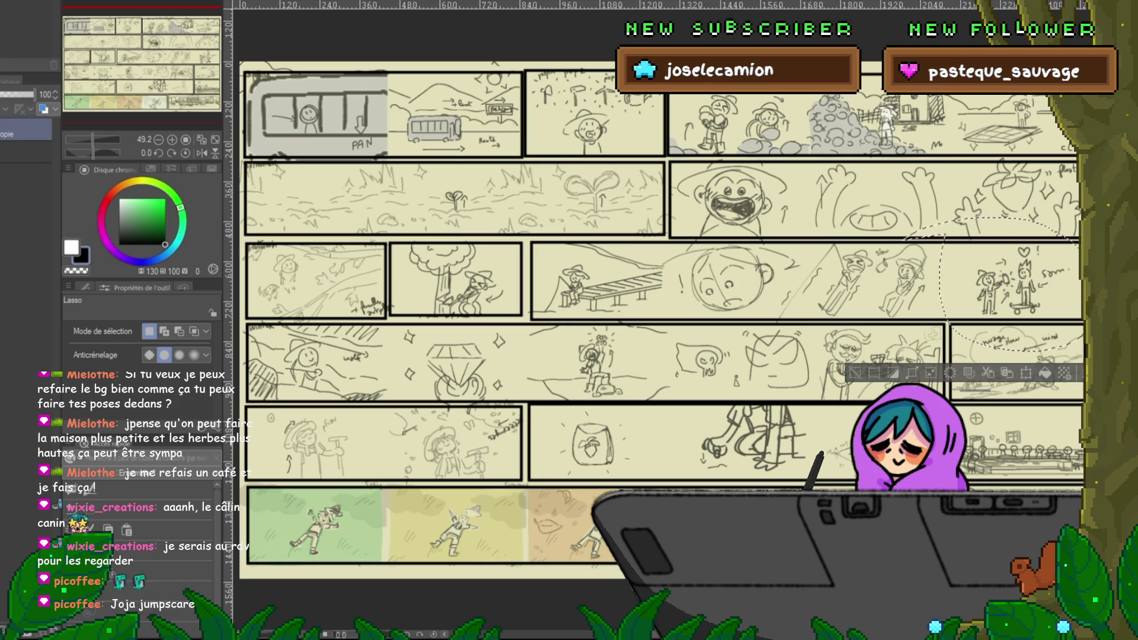
{"action": "key", "text": "ctrl+Tab"}
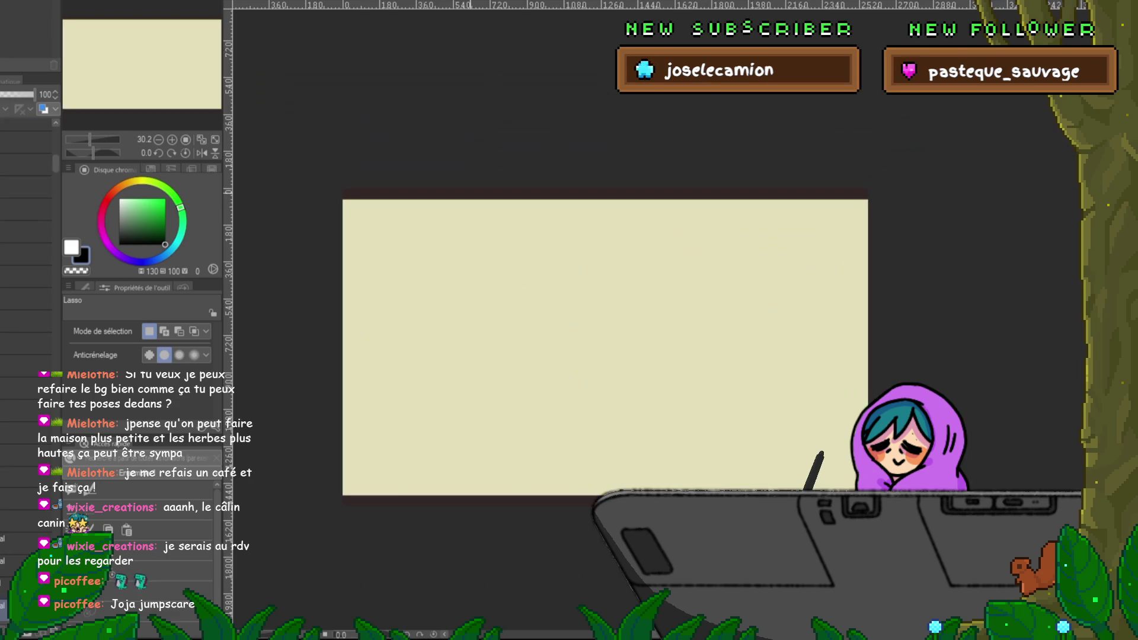
Step: Paste the panel sketch and scale it up to fill most of the canvas
{"action": "key", "text": "ctrl+v"}
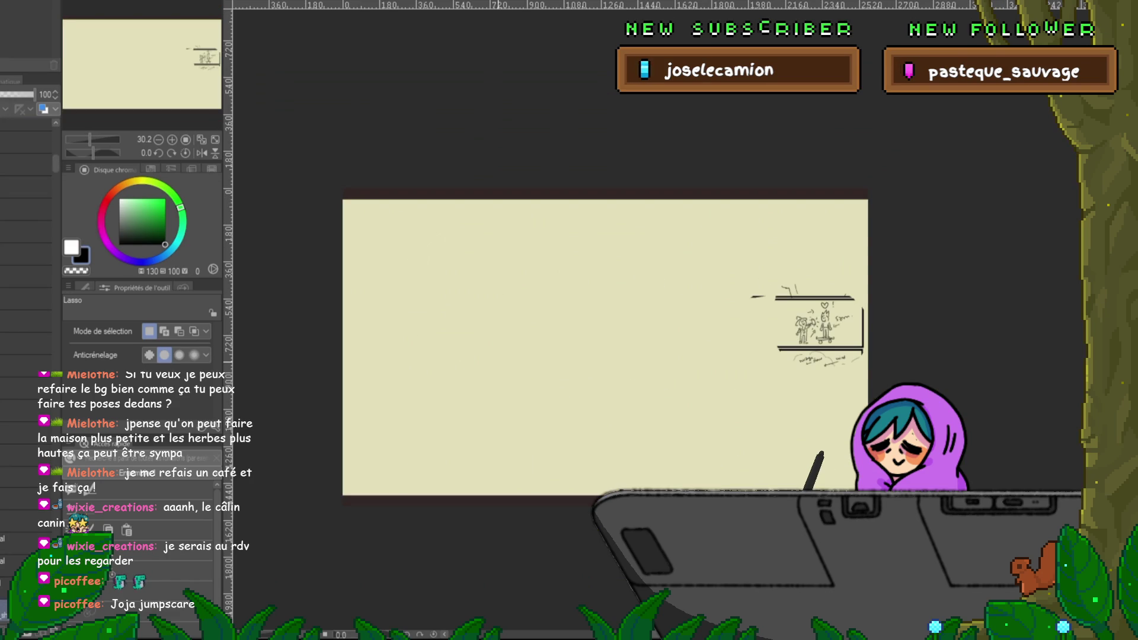
{"action": "key", "text": "ctrl+t"}
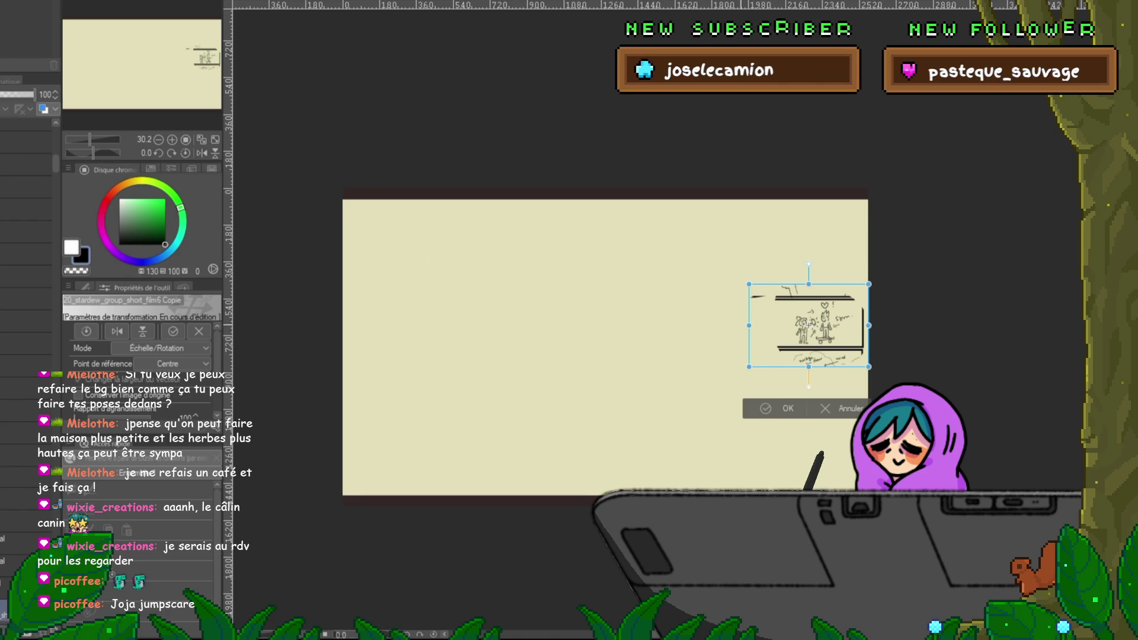
{"action": "left_click_drag", "start_coordinate": [802, 324], "coordinate": [567, 345]}
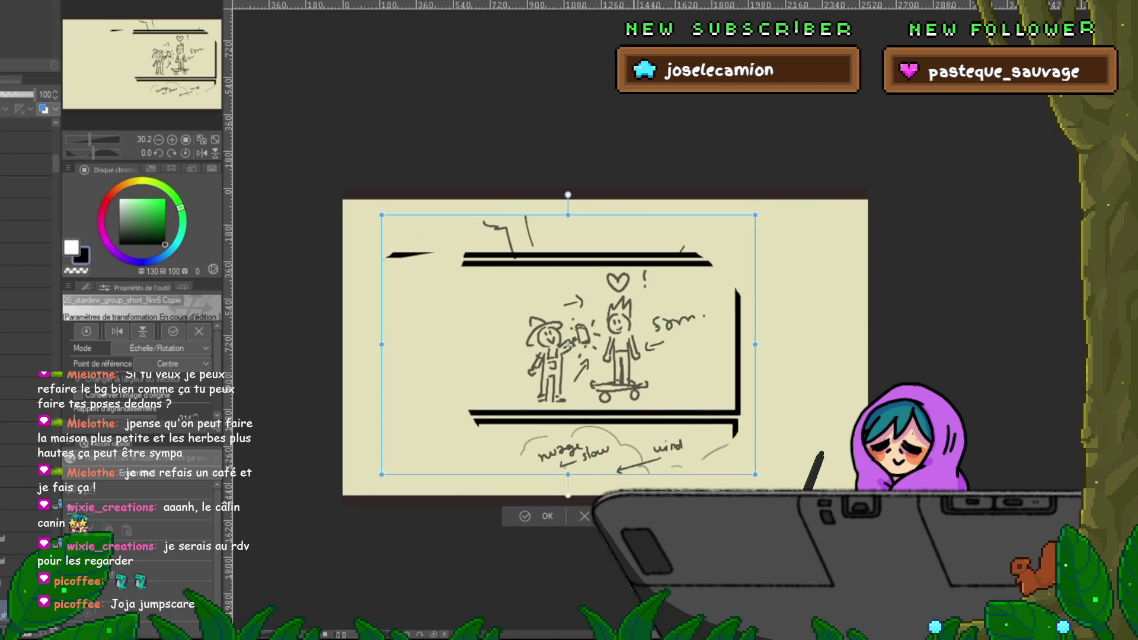
{"action": "key", "text": "Return"}
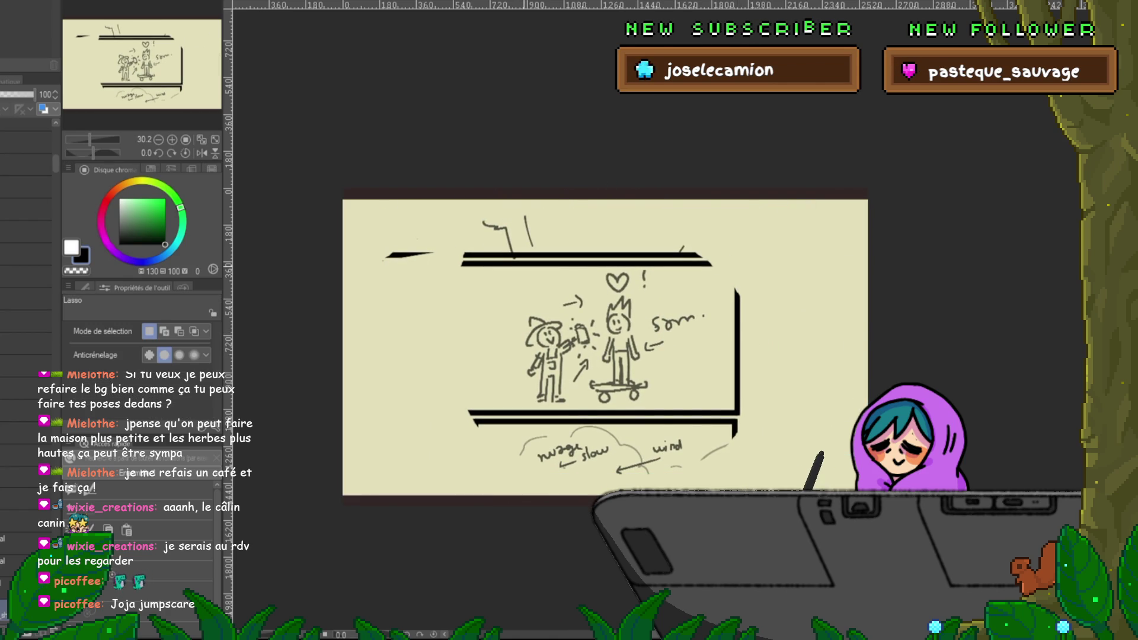
Step: Erase the top frame lines, right border, floor lines and notes around the sketch
{"action": "left_click_drag", "start_coordinate": [640, 271], "coordinate": [738, 269]}
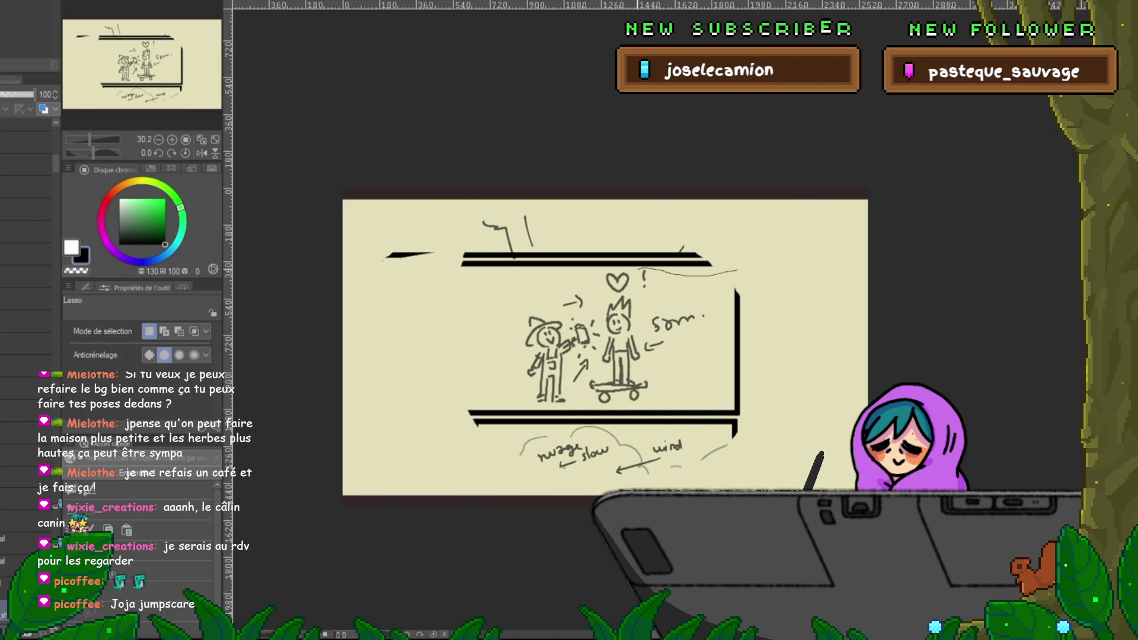
{"action": "mouse_move", "coordinate": [593, 279]}
{"action": "left_mouse_down"}
{"action": "mouse_move", "coordinate": [720, 272]}
{"action": "mouse_move", "coordinate": [775, 457]}
{"action": "mouse_move", "coordinate": [735, 237]}
{"action": "left_mouse_up"}
{"action": "key", "text": "Delete"}
{"action": "key", "text": "ctrl+d"}
{"action": "key", "text": "Delete"}
{"action": "key", "text": "ctrl+d"}
{"action": "mouse_move", "coordinate": [575, 408]}
{"action": "left_mouse_down"}
{"action": "mouse_move", "coordinate": [675, 397]}
{"action": "mouse_move", "coordinate": [474, 409]}
{"action": "left_mouse_up"}
{"action": "key", "text": "Delete"}
{"action": "key", "text": "ctrl+d"}
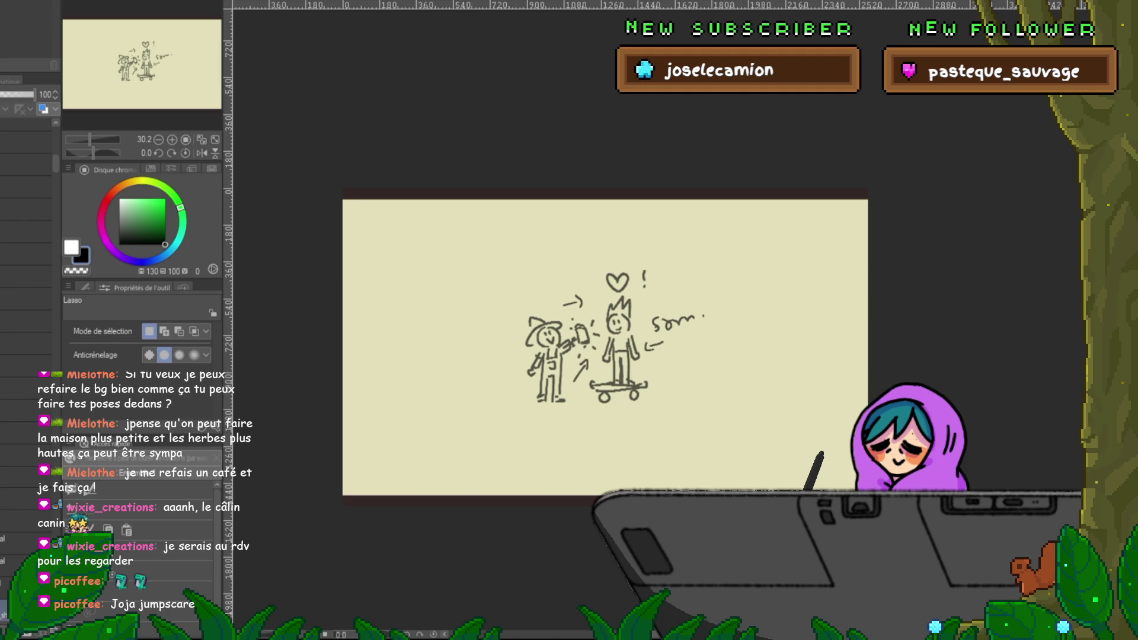
Step: Move the pasted sketch layer up the stack and try a pen stroke near the heart
{"action": "scroll", "coordinate": [607, 348], "scroll_direction": "up", "scroll_amount": 3}
{"action": "scroll", "coordinate": [652, 350], "scroll_direction": "up", "scroll_amount": 2}
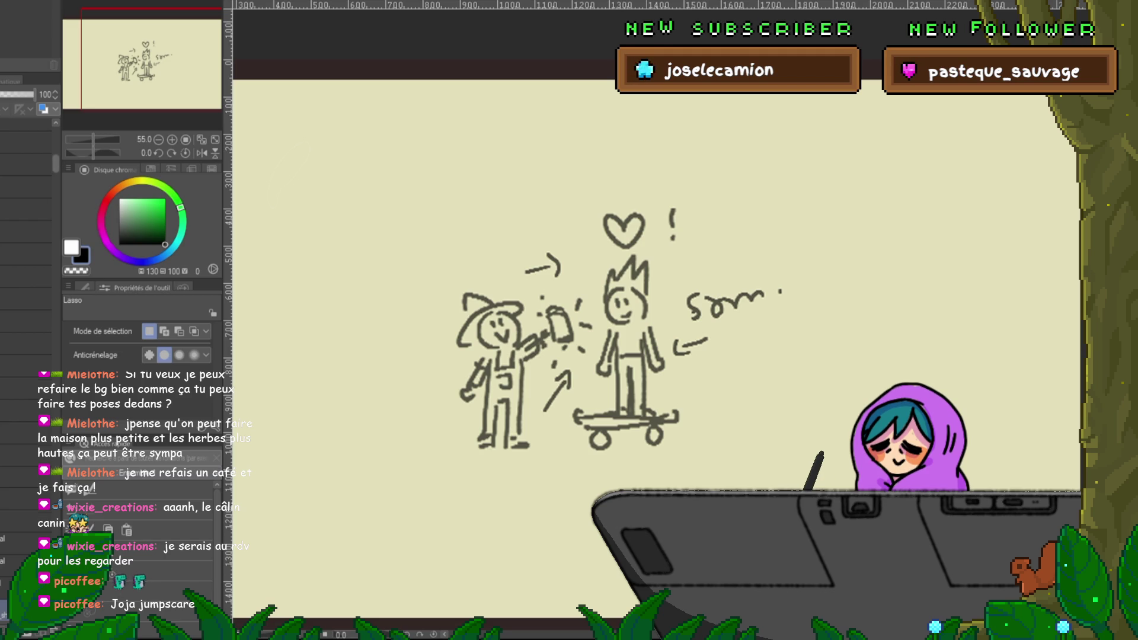
{"action": "left_click", "coordinate": [24, 379]}
{"action": "left_click_drag", "start_coordinate": [24, 380], "coordinate": [24, 352]}
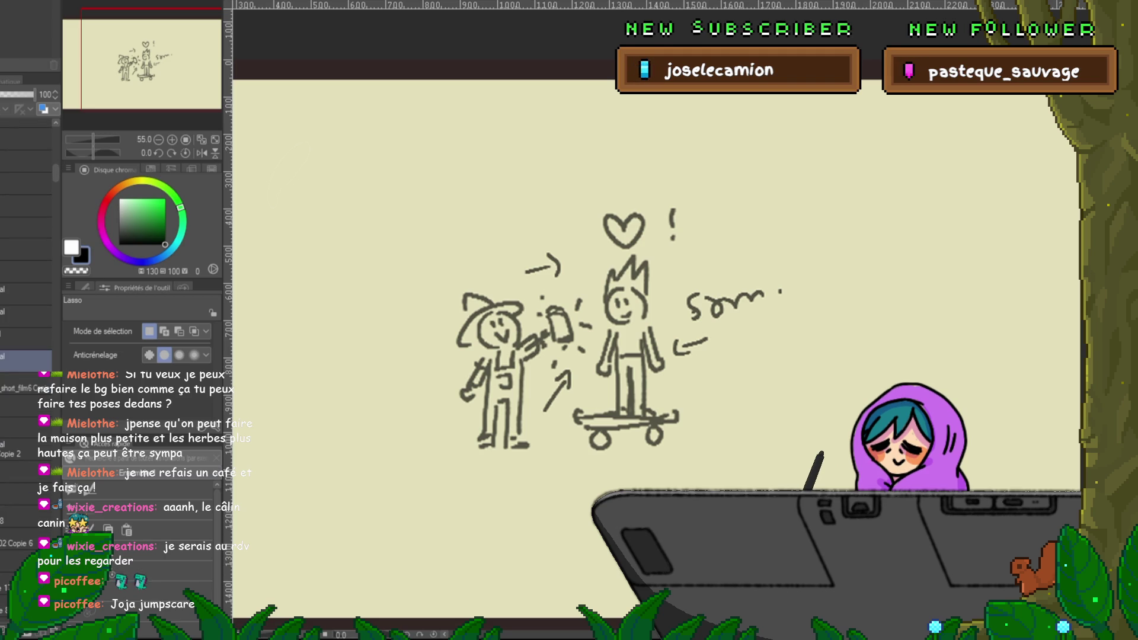
{"action": "key", "text": "p"}
{"action": "left_click_drag", "start_coordinate": [738, 228], "coordinate": [768, 240]}
Step: Thin the pen and ink the skateboarder's open mouth, head outline and spiky hair
{"action": "key", "text": "ctrl+z"}
{"action": "key", "text": "bracketleft"}
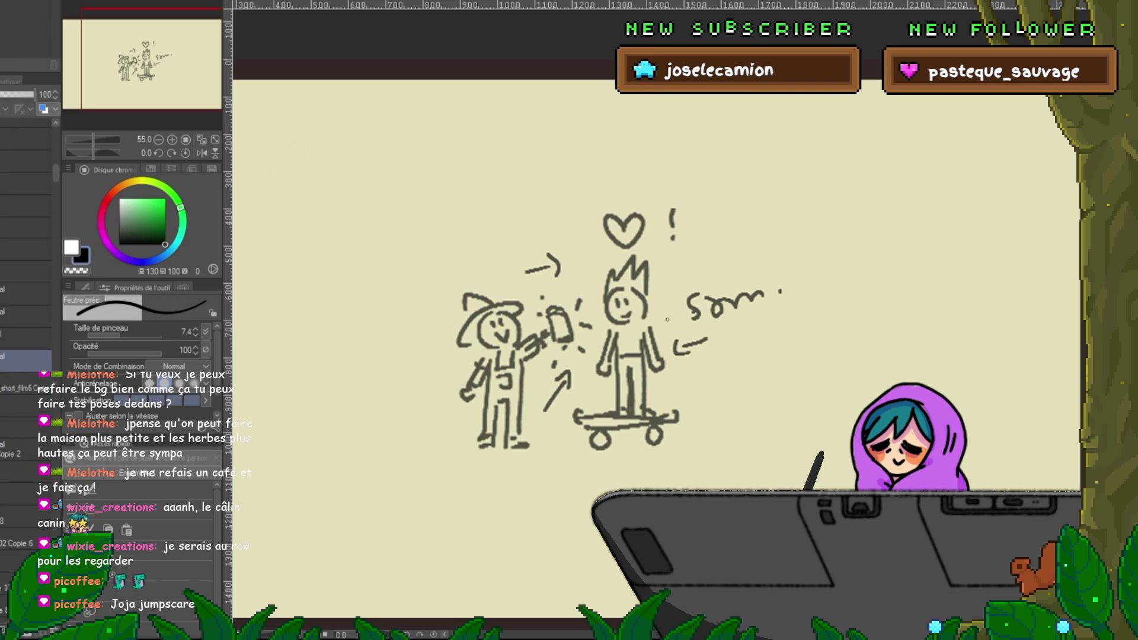
{"action": "mouse_move", "coordinate": [789, 219]}
{"action": "left_mouse_down"}
{"action": "mouse_move", "coordinate": [820, 255]}
{"action": "mouse_move", "coordinate": [850, 240]}
{"action": "left_mouse_up"}
{"action": "key", "text": "ctrl+z"}
{"action": "key", "text": "ctrl+z"}
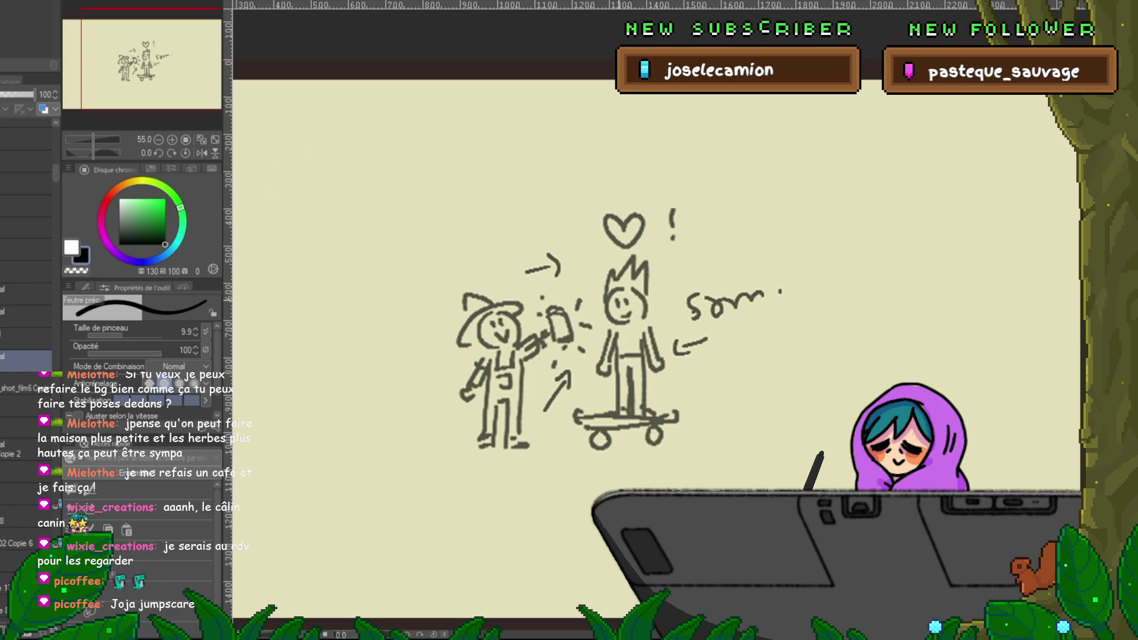
{"action": "left_click_drag", "start_coordinate": [618, 311], "coordinate": [625, 316]}
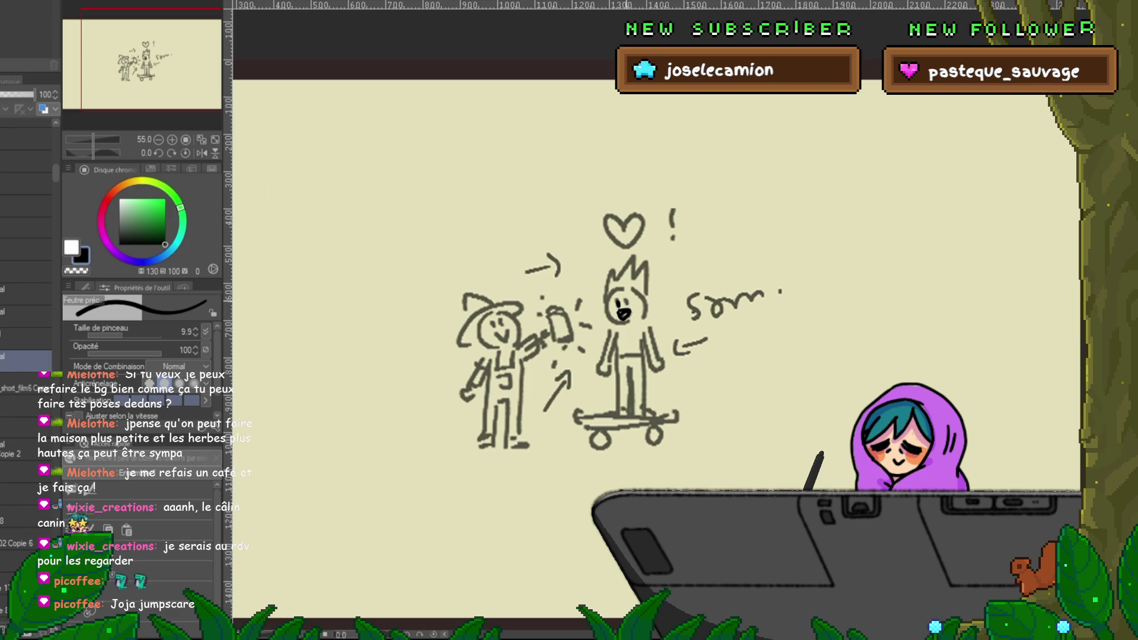
{"action": "mouse_move", "coordinate": [608, 295]}
{"action": "left_mouse_down"}
{"action": "mouse_move", "coordinate": [643, 310]}
{"action": "mouse_move", "coordinate": [616, 324]}
{"action": "mouse_move", "coordinate": [650, 312]}
{"action": "left_mouse_up"}
{"action": "key", "text": "ctrl+z"}
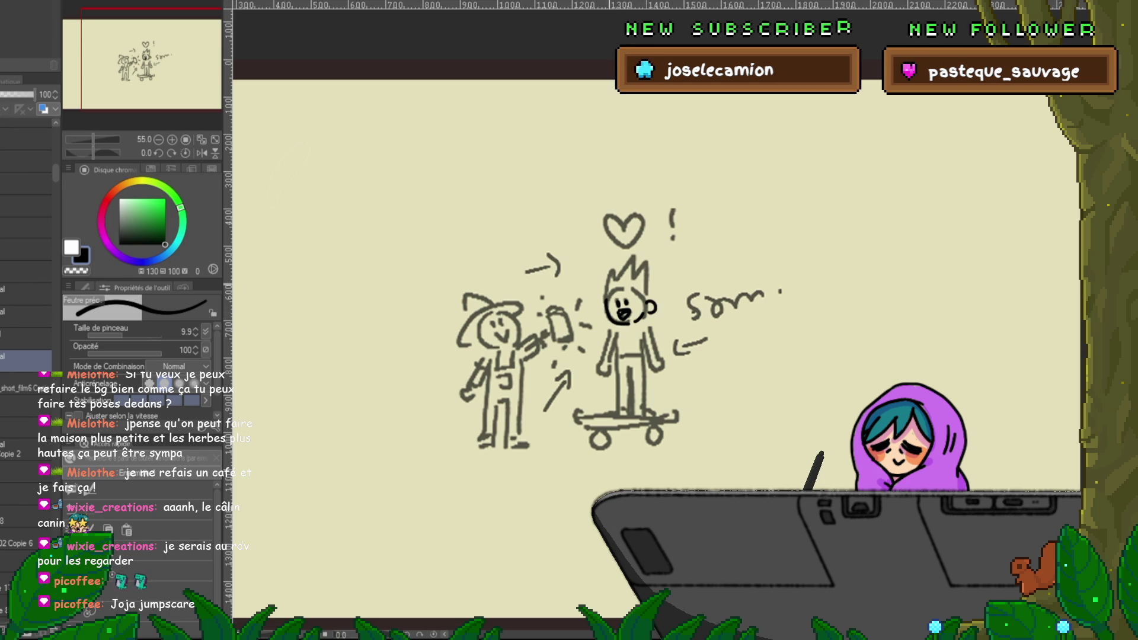
{"action": "left_click_drag", "start_coordinate": [608, 276], "coordinate": [650, 271]}
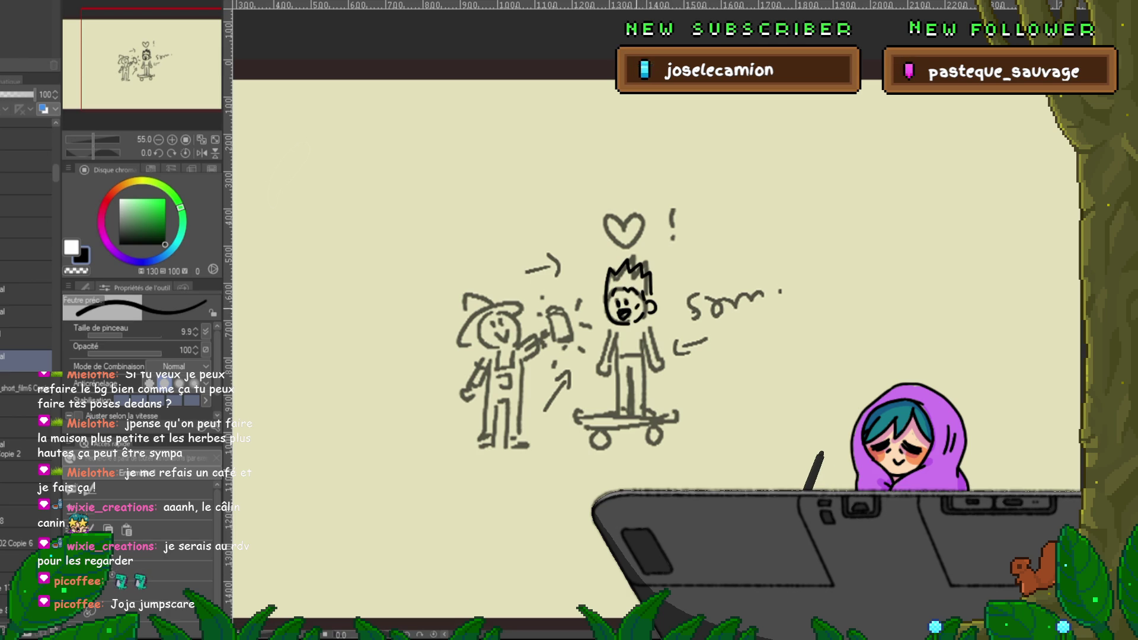
Step: Ink his arm, torso, right leg, the skateboard deck with its tip and both wheels
{"action": "mouse_move", "coordinate": [613, 325]}
{"action": "left_mouse_down"}
{"action": "mouse_move", "coordinate": [600, 356]}
{"action": "mouse_move", "coordinate": [657, 362]}
{"action": "left_mouse_up"}
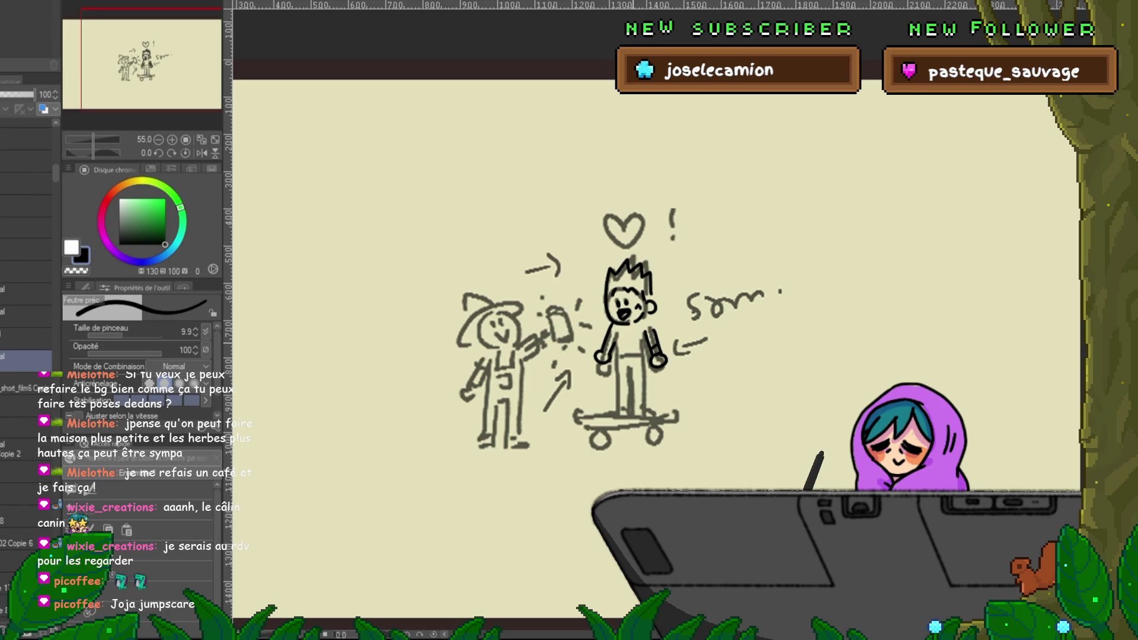
{"action": "left_click_drag", "start_coordinate": [627, 332], "coordinate": [615, 409]}
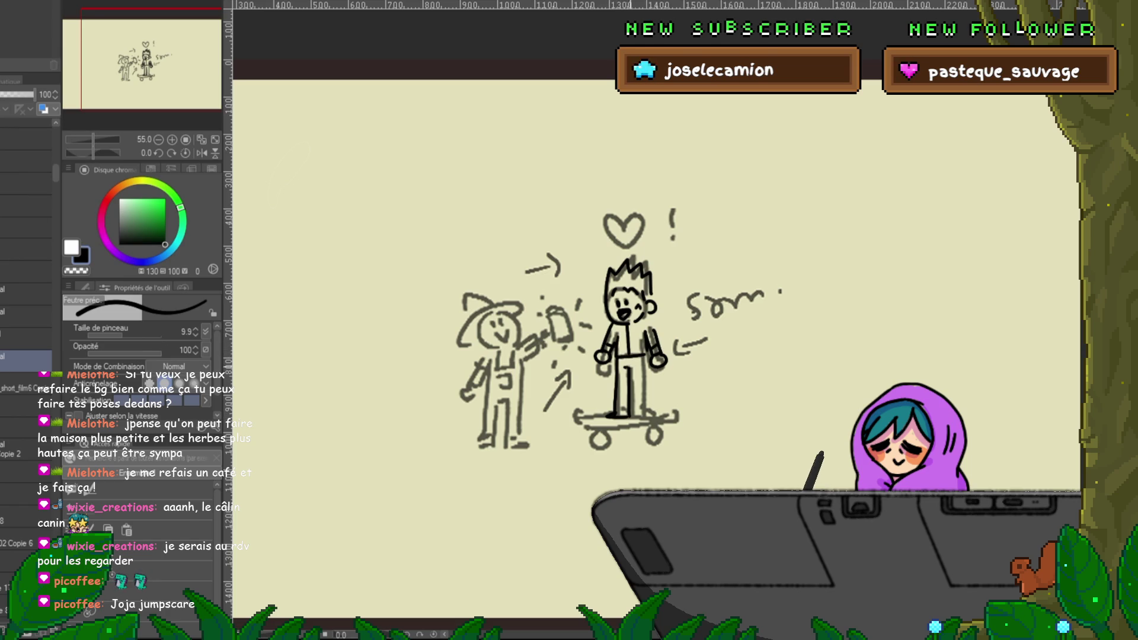
{"action": "mouse_move", "coordinate": [644, 384]}
{"action": "left_mouse_down"}
{"action": "mouse_move", "coordinate": [643, 409]}
{"action": "mouse_move", "coordinate": [628, 408]}
{"action": "left_mouse_up"}
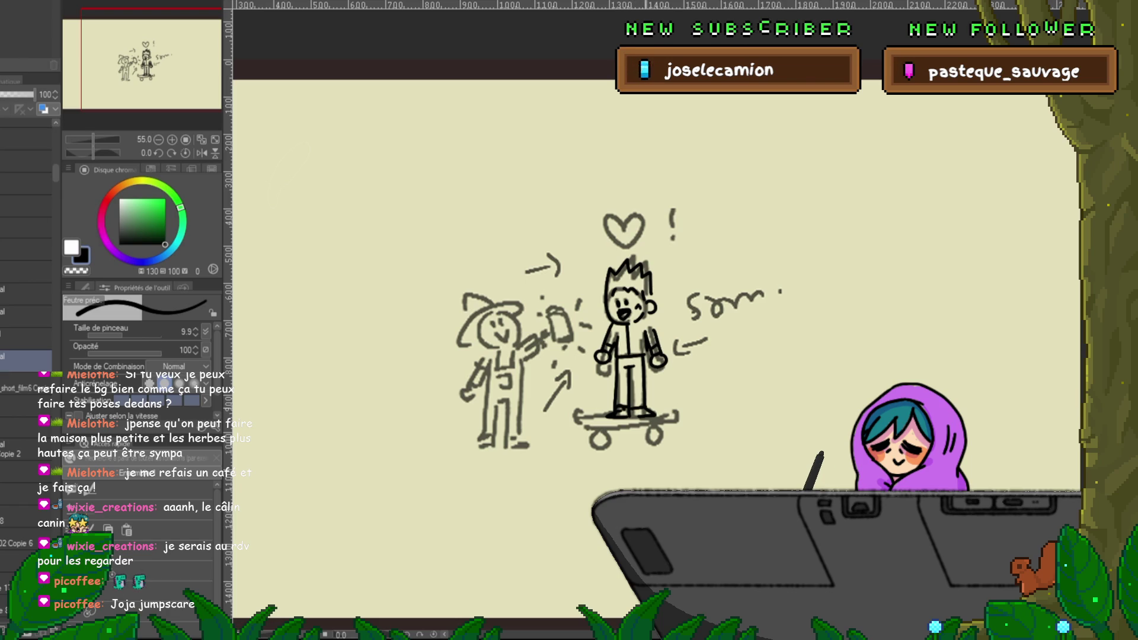
{"action": "left_click_drag", "start_coordinate": [578, 421], "coordinate": [680, 410]}
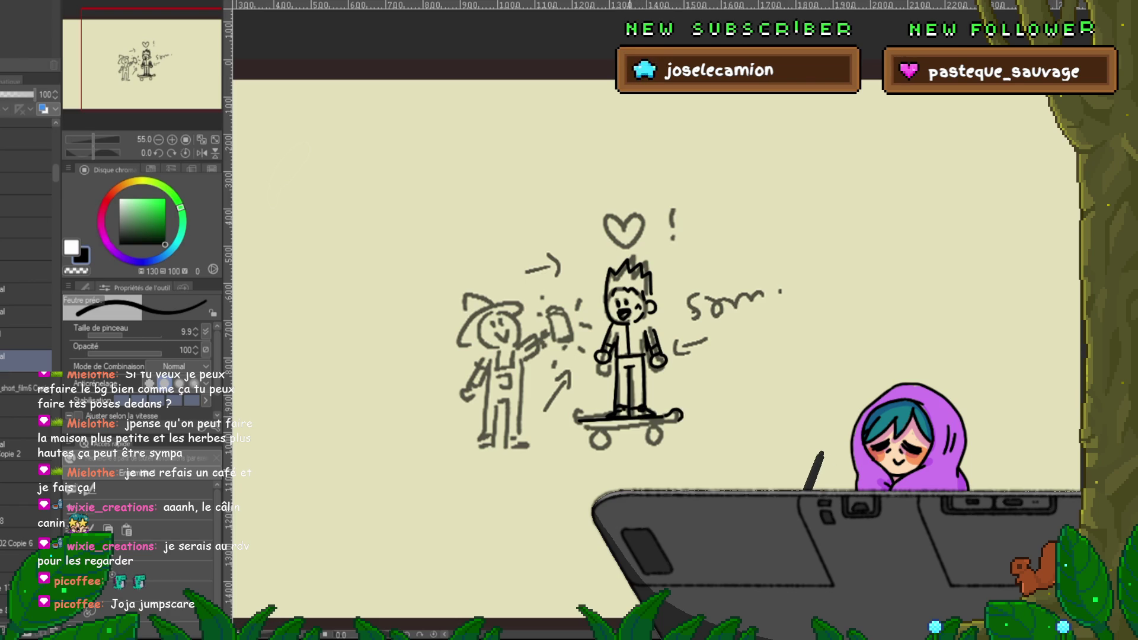
{"action": "left_click_drag", "start_coordinate": [587, 421], "coordinate": [565, 414]}
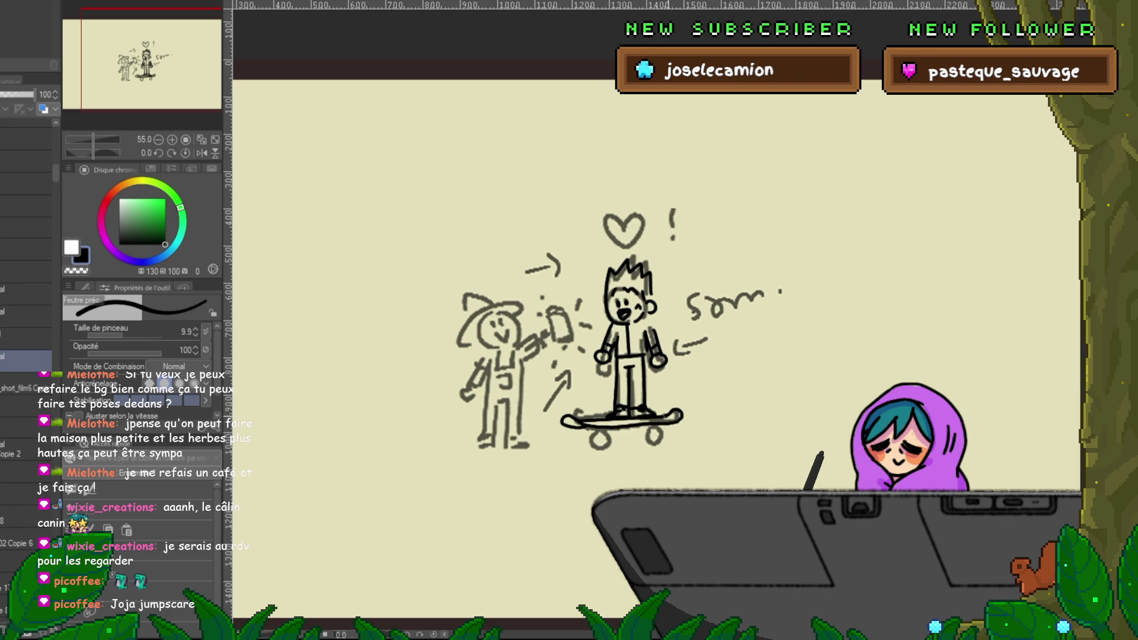
{"action": "left_click_drag", "start_coordinate": [580, 431], "coordinate": [602, 440]}
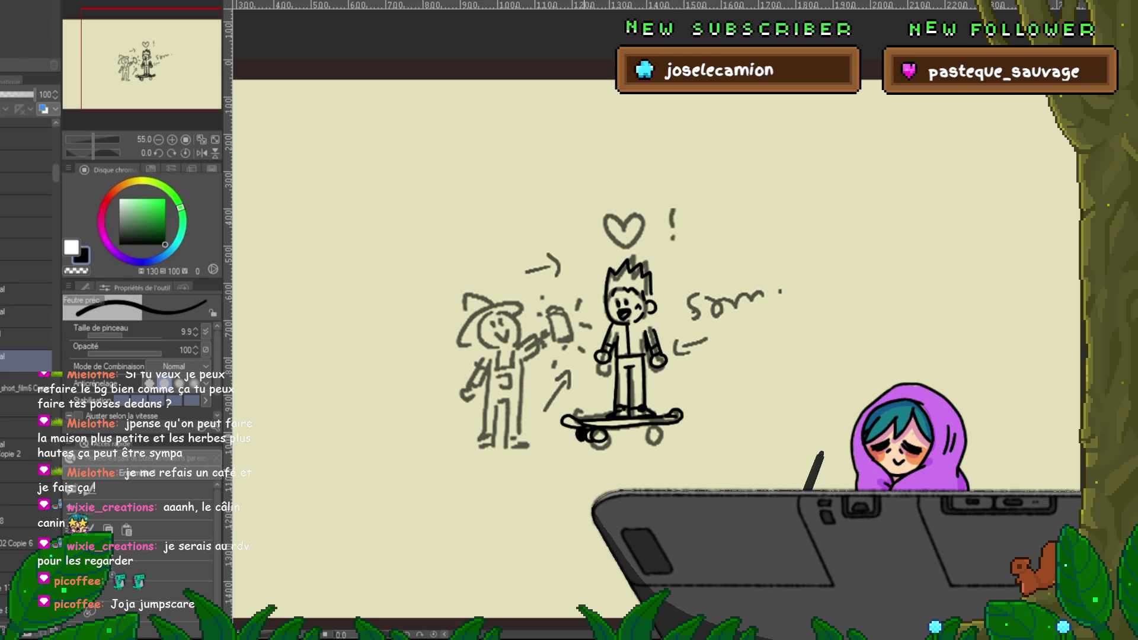
{"action": "left_click_drag", "start_coordinate": [641, 429], "coordinate": [651, 439]}
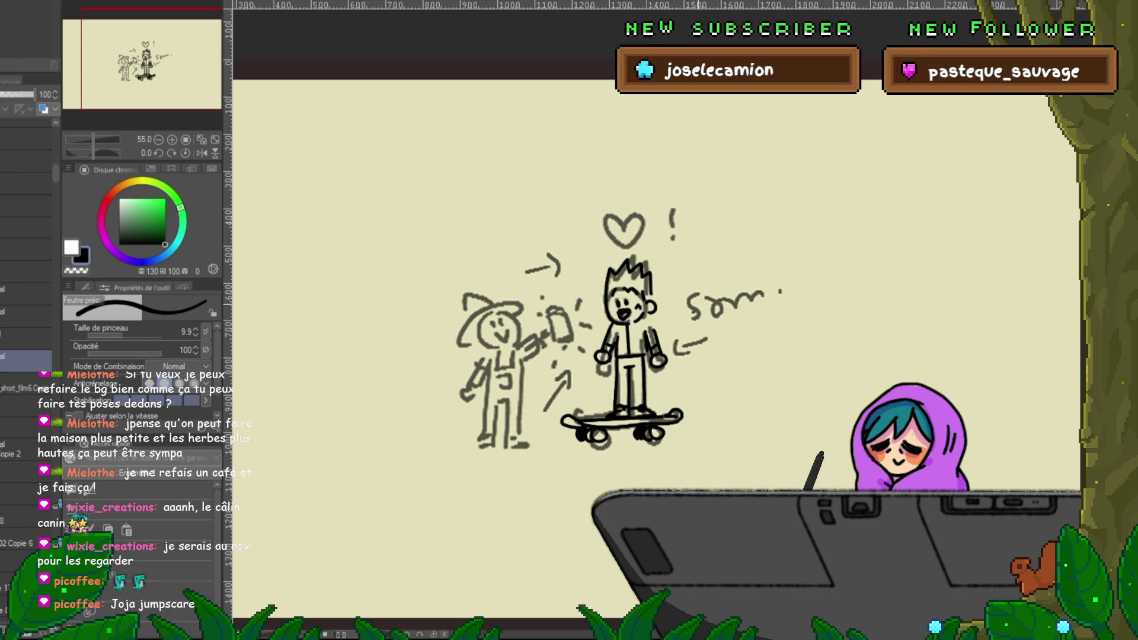
{"action": "left_click_drag", "start_coordinate": [652, 267], "coordinate": [621, 317]}
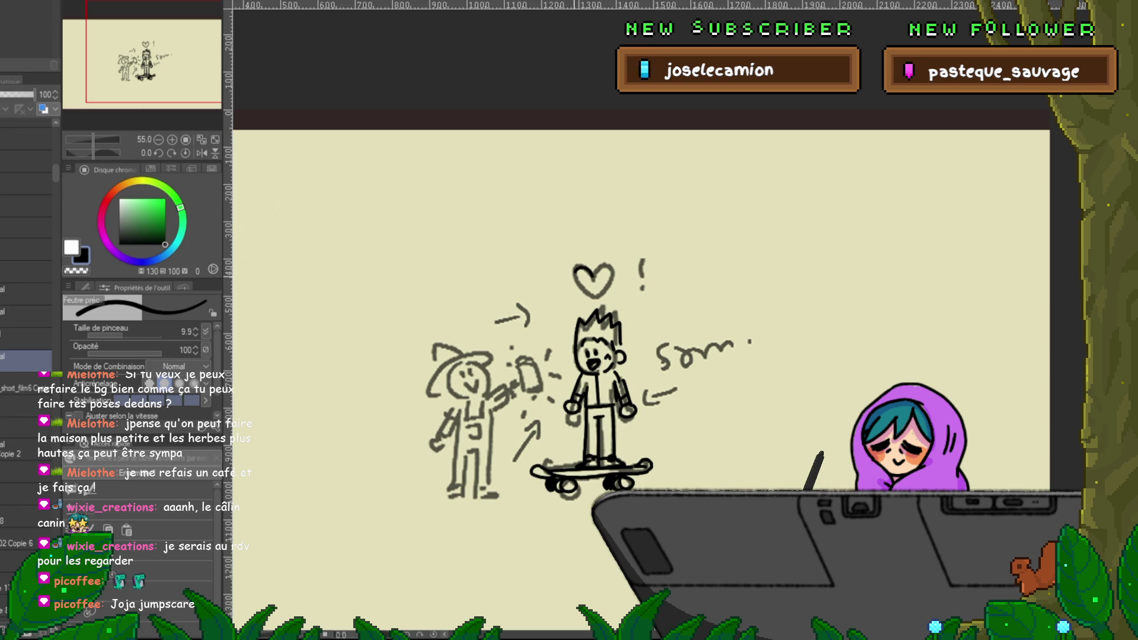
Step: Ink the name label, the farmer's head, tongue, can outline, shoe and right leg
{"action": "left_click_drag", "start_coordinate": [663, 375], "coordinate": [748, 366]}
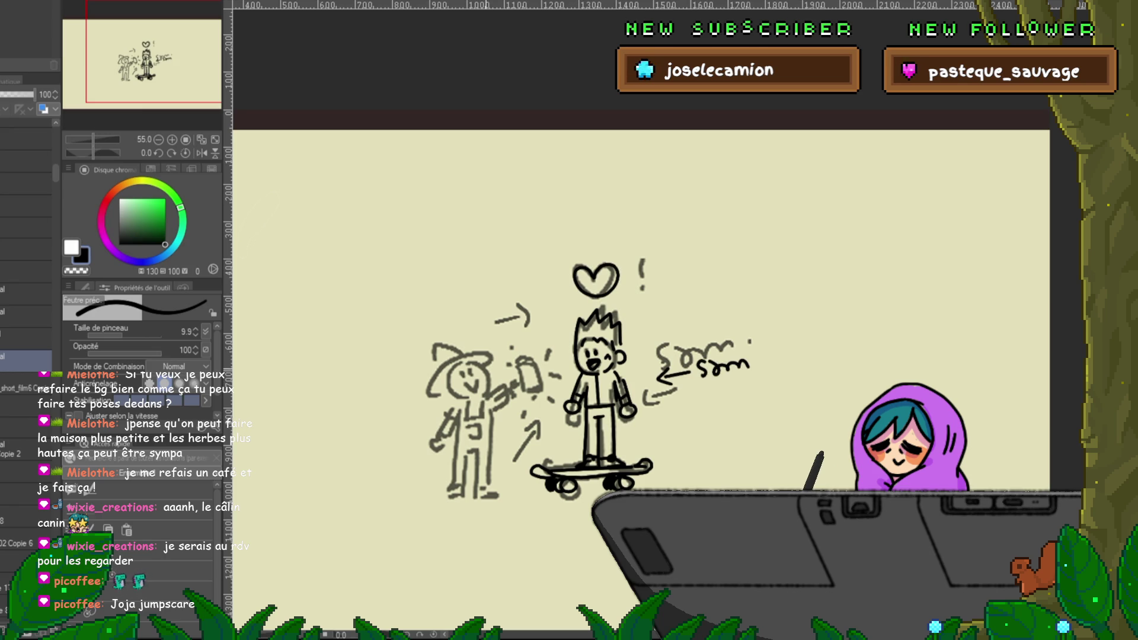
{"action": "mouse_move", "coordinate": [478, 363]}
{"action": "left_mouse_down"}
{"action": "mouse_move", "coordinate": [487, 396]}
{"action": "mouse_move", "coordinate": [490, 383]}
{"action": "mouse_move", "coordinate": [477, 392]}
{"action": "left_mouse_up"}
{"action": "key", "text": "ctrl+z"}
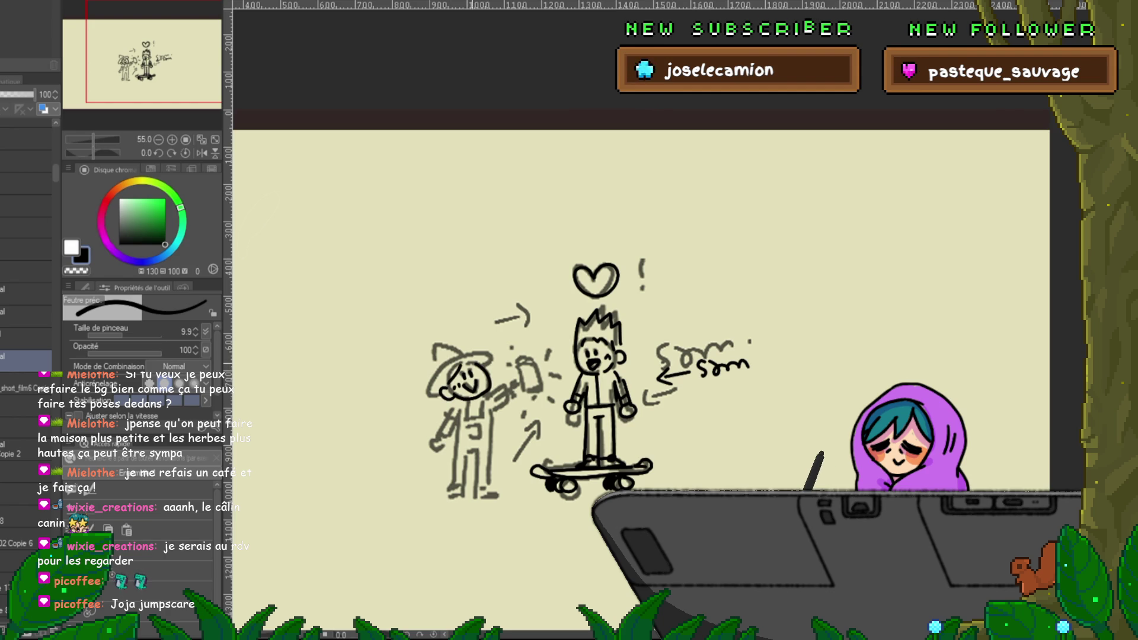
{"action": "mouse_move", "coordinate": [446, 396]}
{"action": "left_mouse_down"}
{"action": "mouse_move", "coordinate": [441, 408]}
{"action": "mouse_move", "coordinate": [474, 349]}
{"action": "mouse_move", "coordinate": [487, 359]}
{"action": "left_mouse_up"}
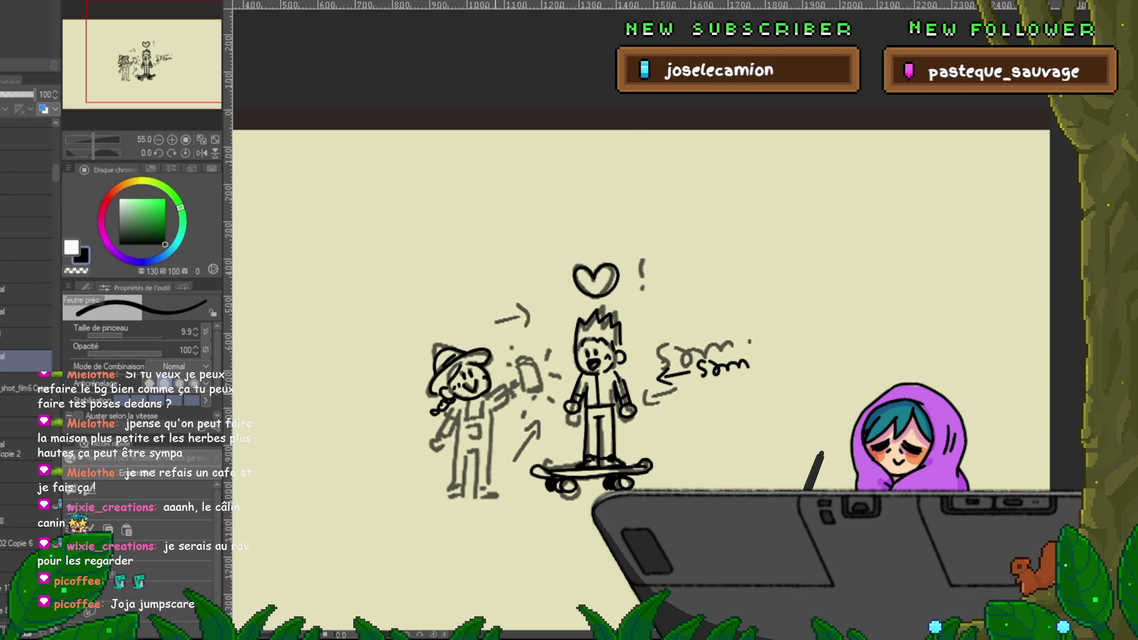
{"action": "left_click_drag", "start_coordinate": [520, 366], "coordinate": [542, 392]}
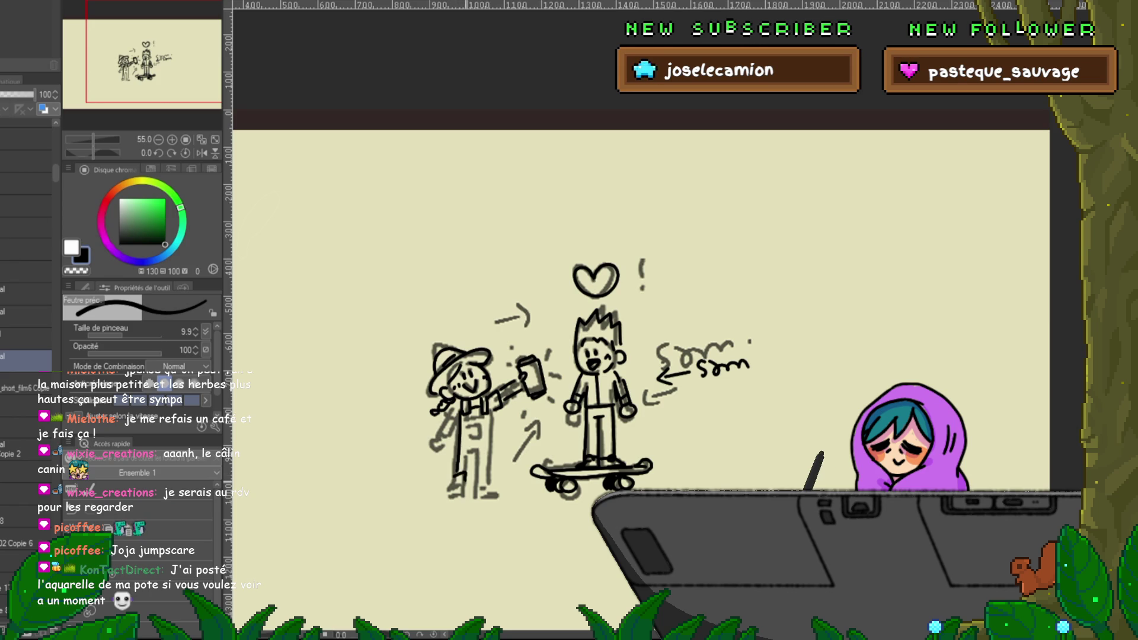
{"action": "left_click_drag", "start_coordinate": [442, 489], "coordinate": [494, 497]}
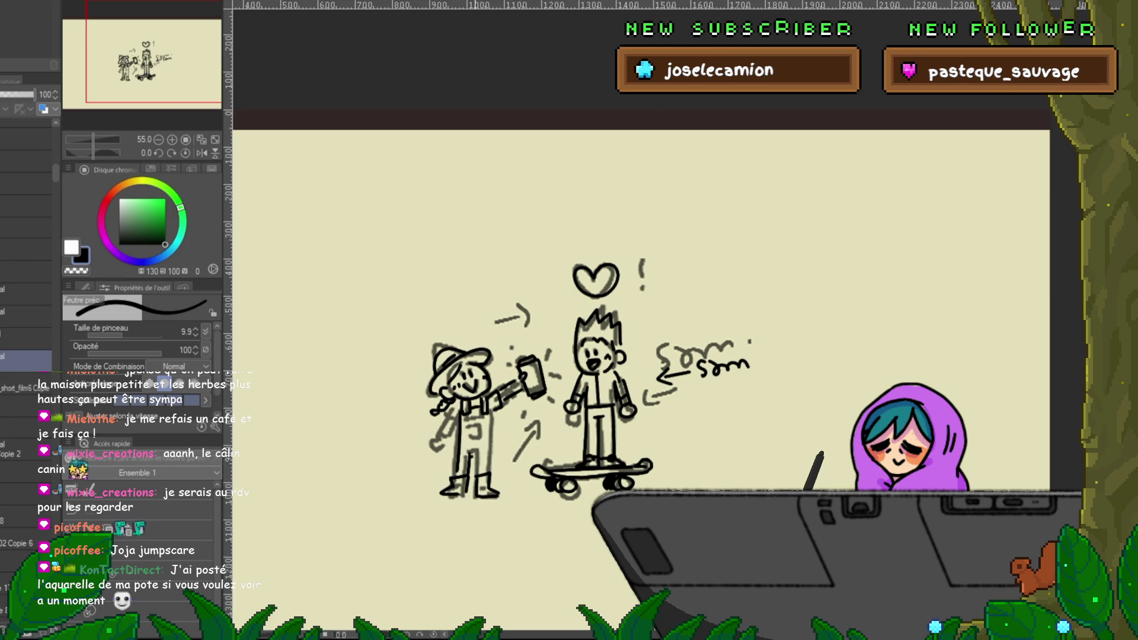
{"action": "left_click_drag", "start_coordinate": [493, 416], "coordinate": [492, 471]}
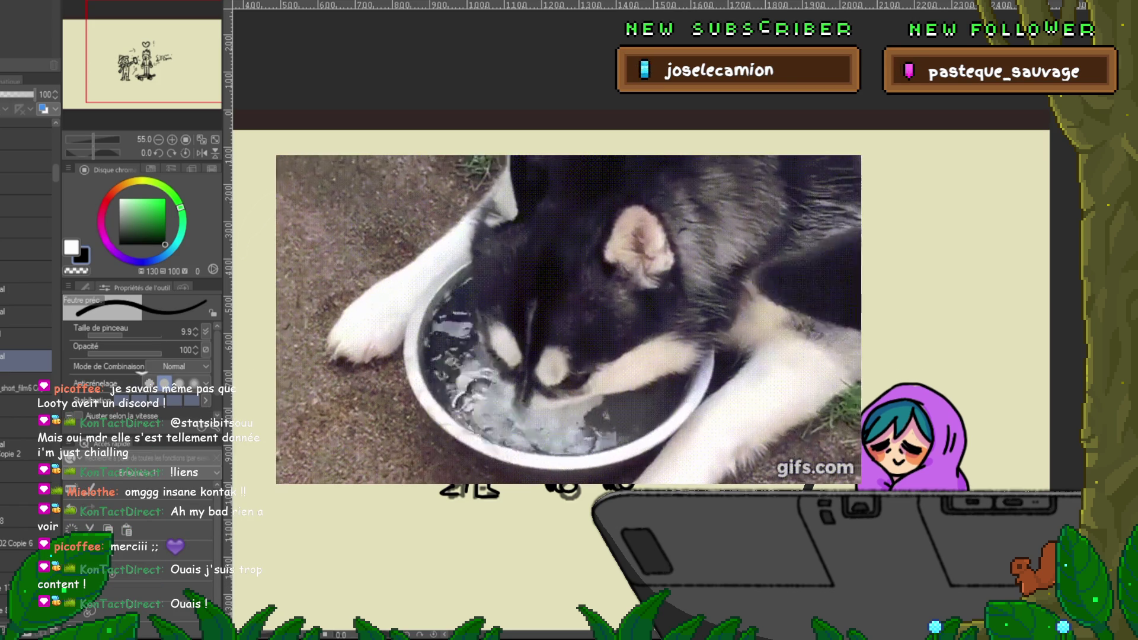
Step: Scroll the canvas view down
{"action": "scroll", "coordinate": [619, 409], "scroll_direction": "down", "scroll_amount": 2}
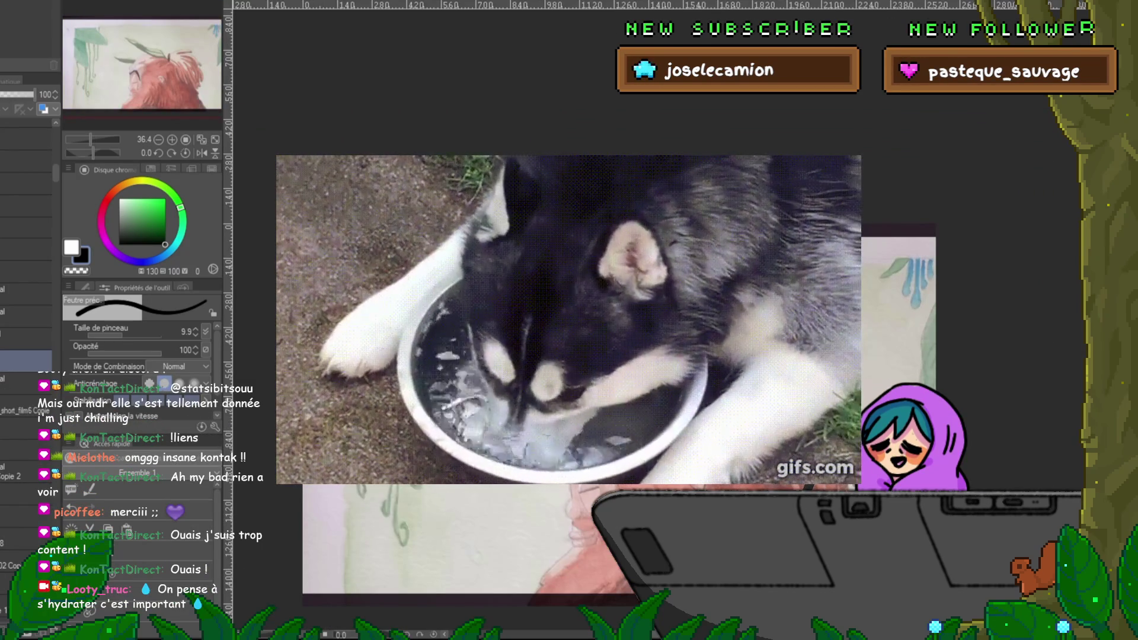
Step: Transform the watercolor painting layer to move it up on the canvas
{"action": "scroll", "coordinate": [619, 355], "scroll_direction": "down", "scroll_amount": 3}
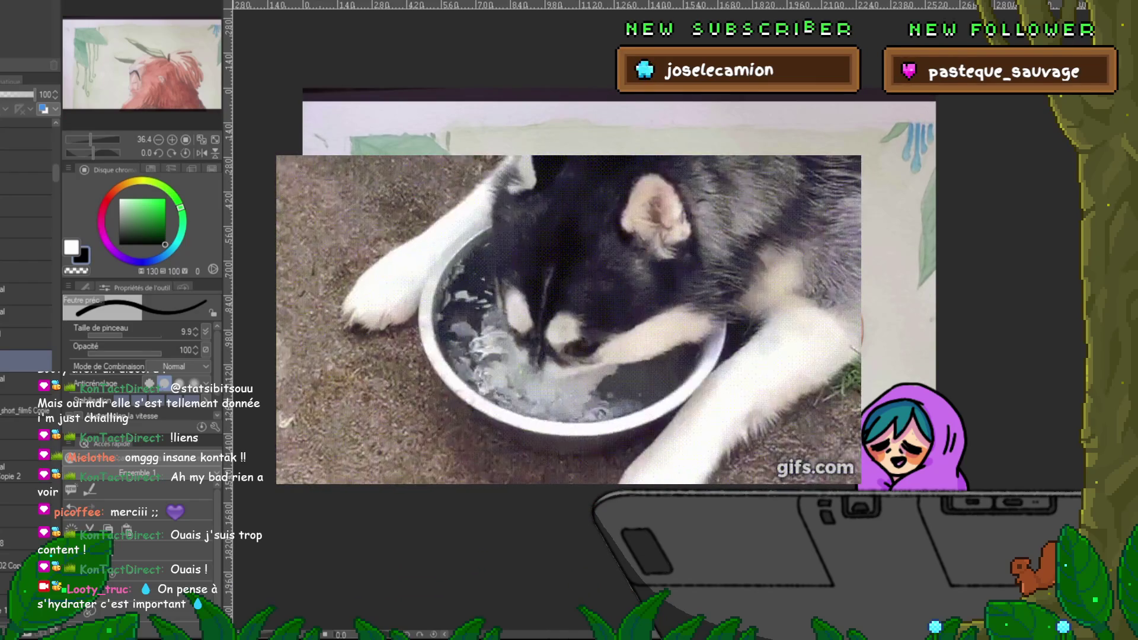
{"action": "key", "text": "ctrl+t"}
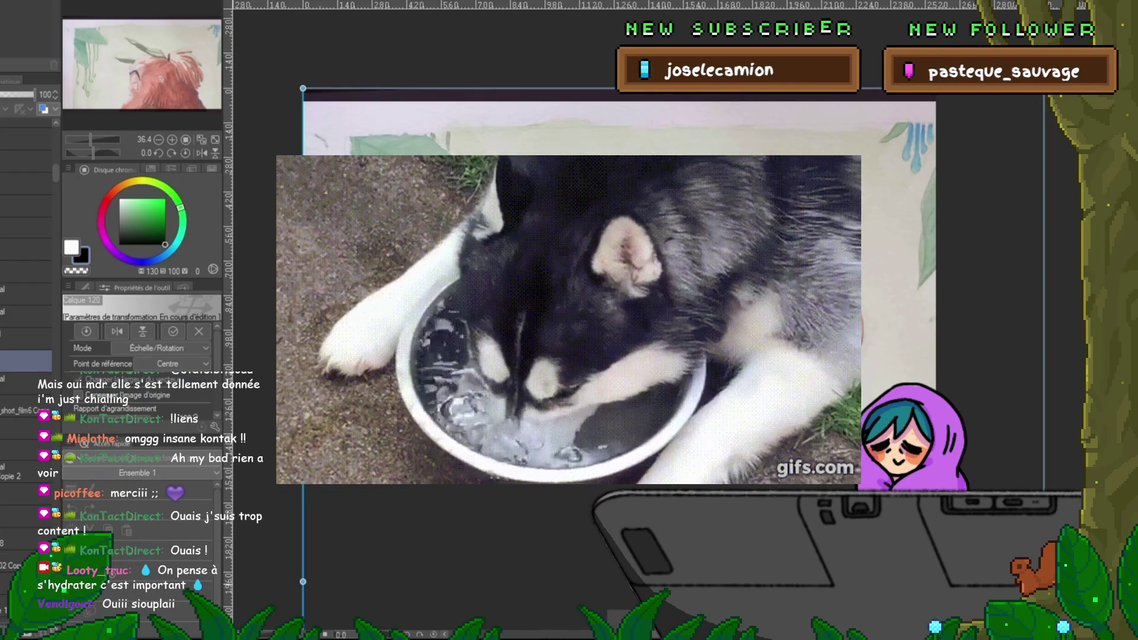
{"action": "left_click_drag", "start_coordinate": [496, 313], "coordinate": [496, 284]}
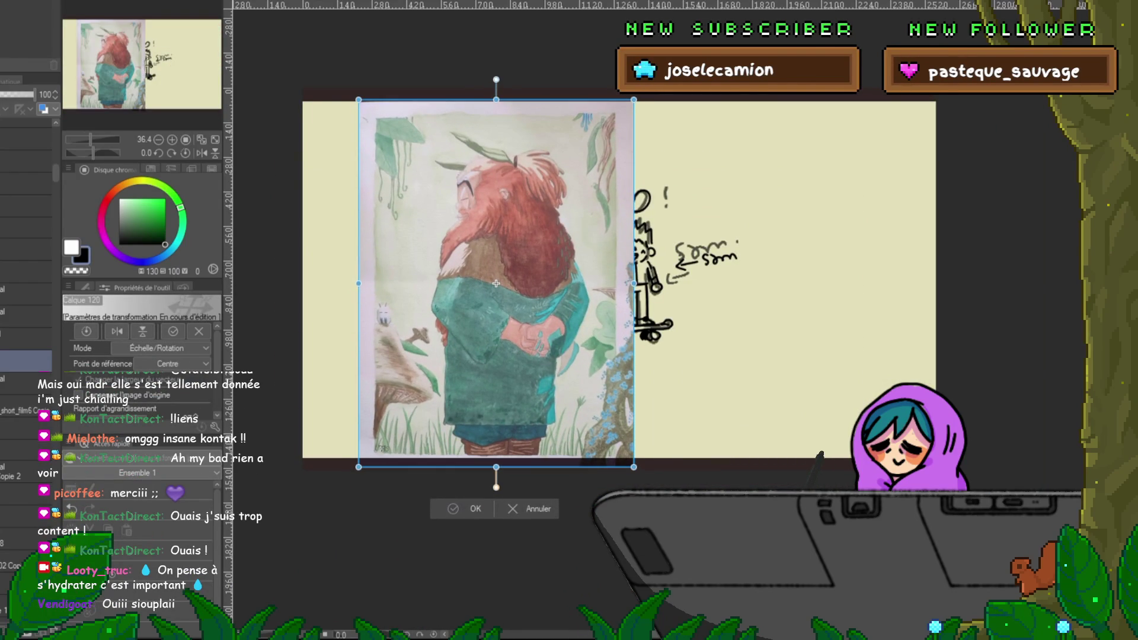
{"action": "key", "text": "Return"}
Step: Zoom in and pan over the painting, then undo to hide it again
{"action": "scroll", "coordinate": [509, 320], "scroll_direction": "up", "scroll_amount": 1}
{"action": "scroll", "coordinate": [510, 320], "scroll_direction": "up", "scroll_amount": 1}
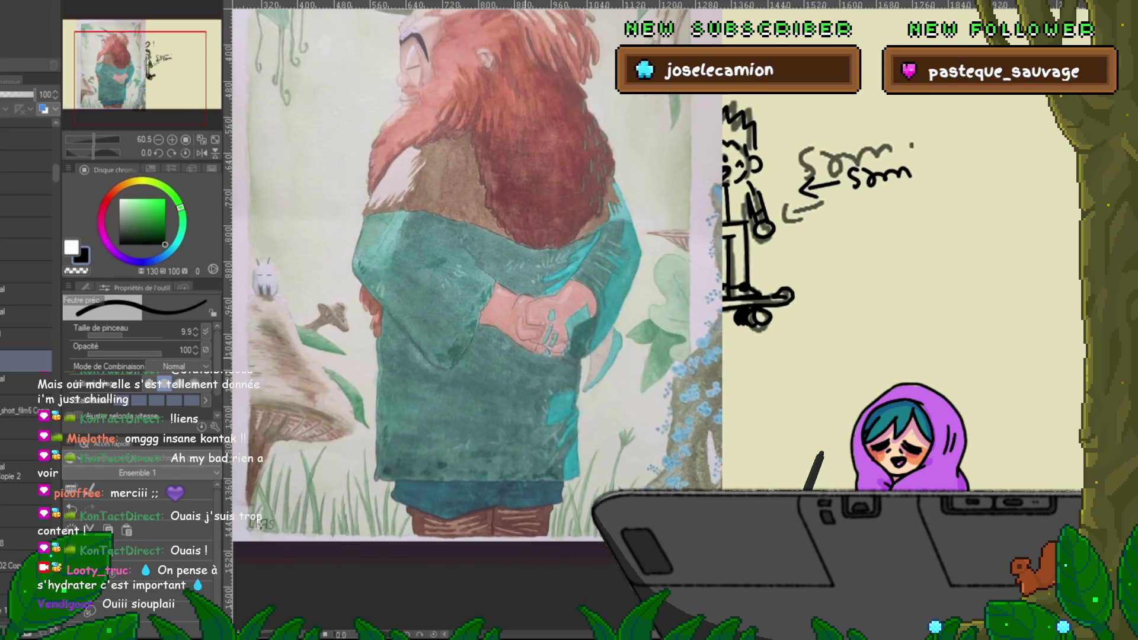
{"action": "scroll", "coordinate": [510, 320], "scroll_direction": "up", "scroll_amount": 1}
{"action": "scroll", "coordinate": [474, 267], "scroll_direction": "left", "scroll_amount": 3}
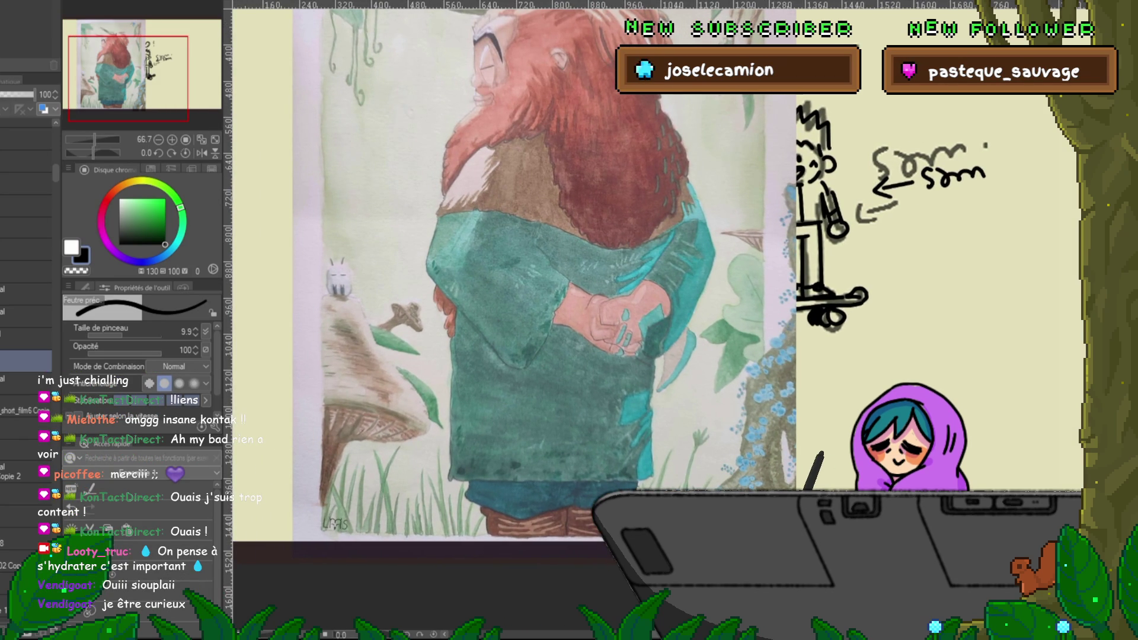
{"action": "scroll", "coordinate": [510, 320], "scroll_direction": "up", "scroll_amount": 1}
{"action": "scroll", "coordinate": [510, 320], "scroll_direction": "up", "scroll_amount": 1}
{"action": "scroll", "coordinate": [509, 320], "scroll_direction": "up", "scroll_amount": 1}
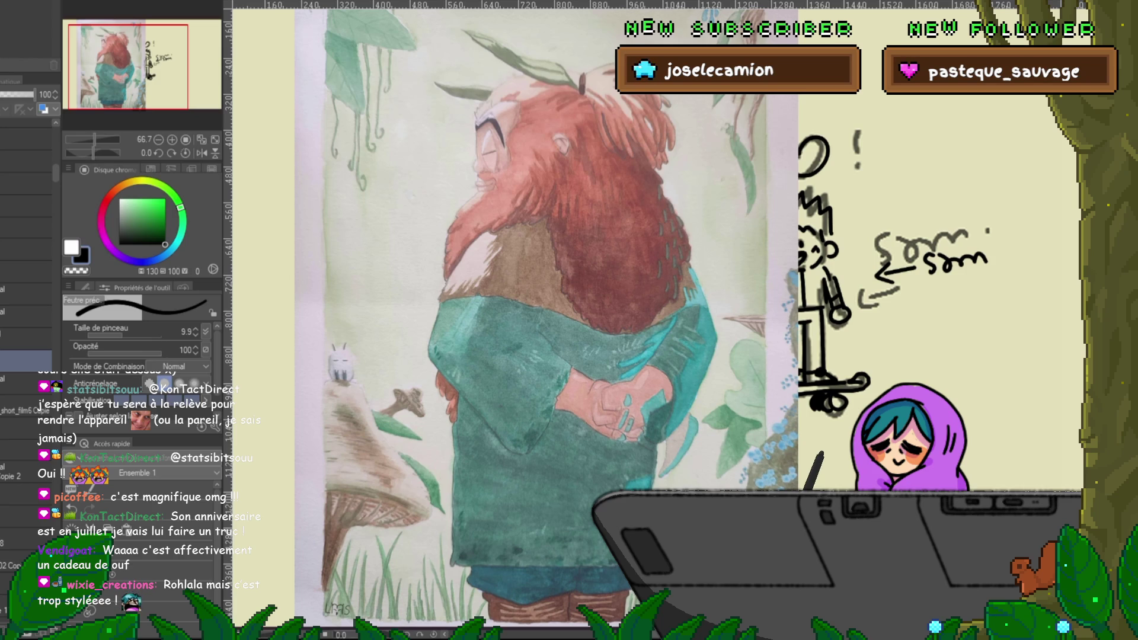
{"action": "key", "text": "ctrl+z"}
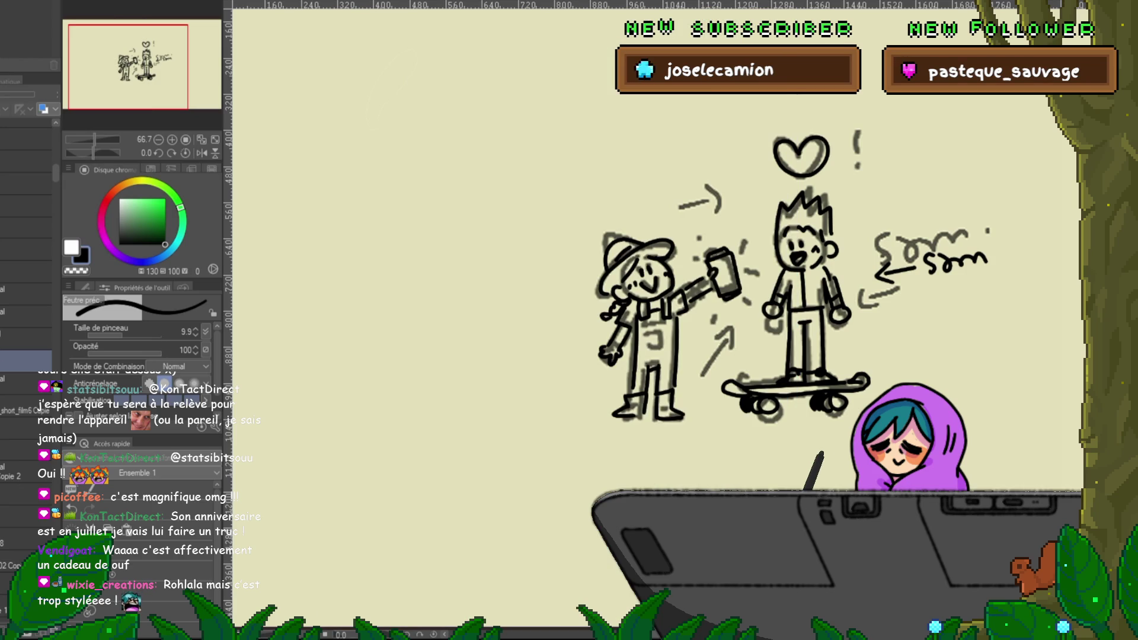
Step: Hide the painting, compare ink against sketch, and fade the sketch layer to 38 opacity
{"action": "key", "text": "ctrl+z"}
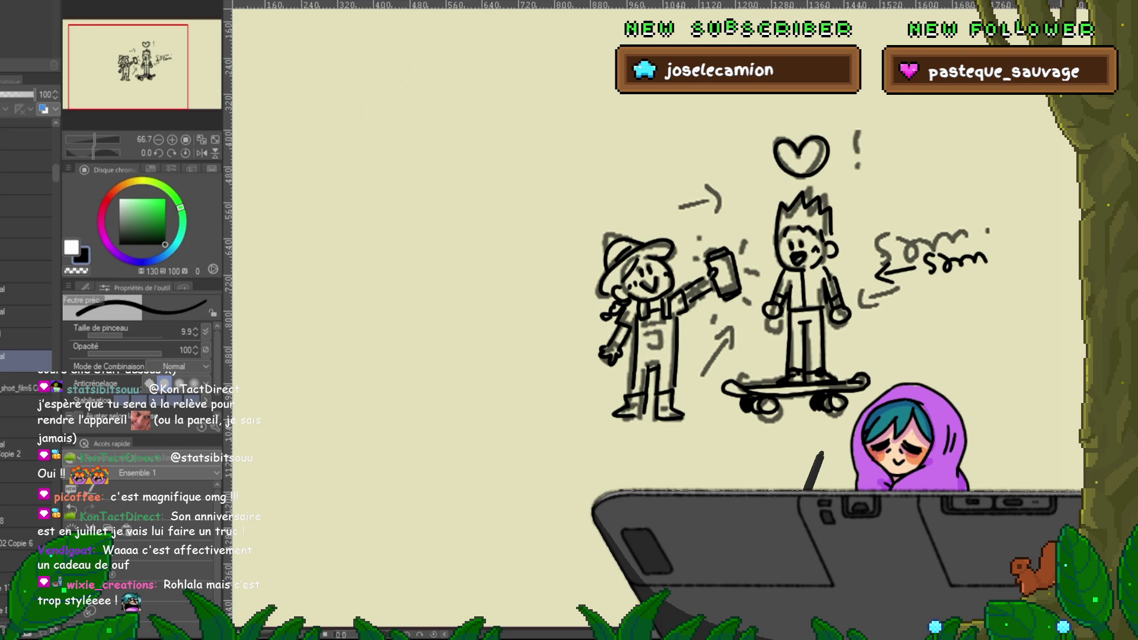
{"action": "scroll", "coordinate": [652, 303], "scroll_direction": "right", "scroll_amount": 5}
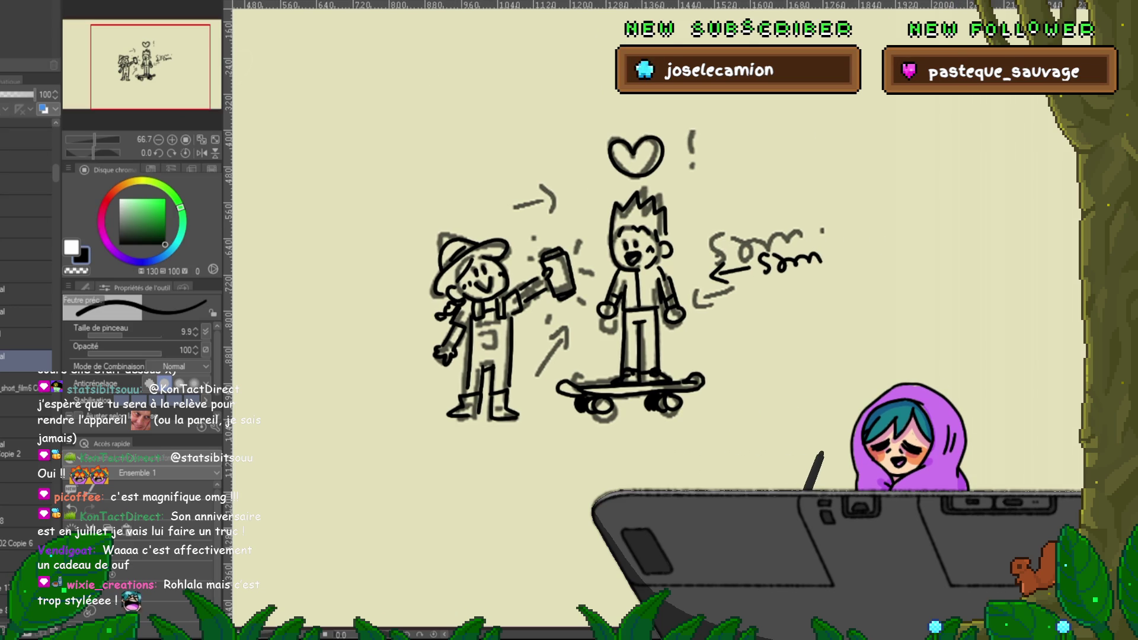
{"action": "key", "text": "ctrl+h"}
{"action": "key", "text": "ctrl+h"}
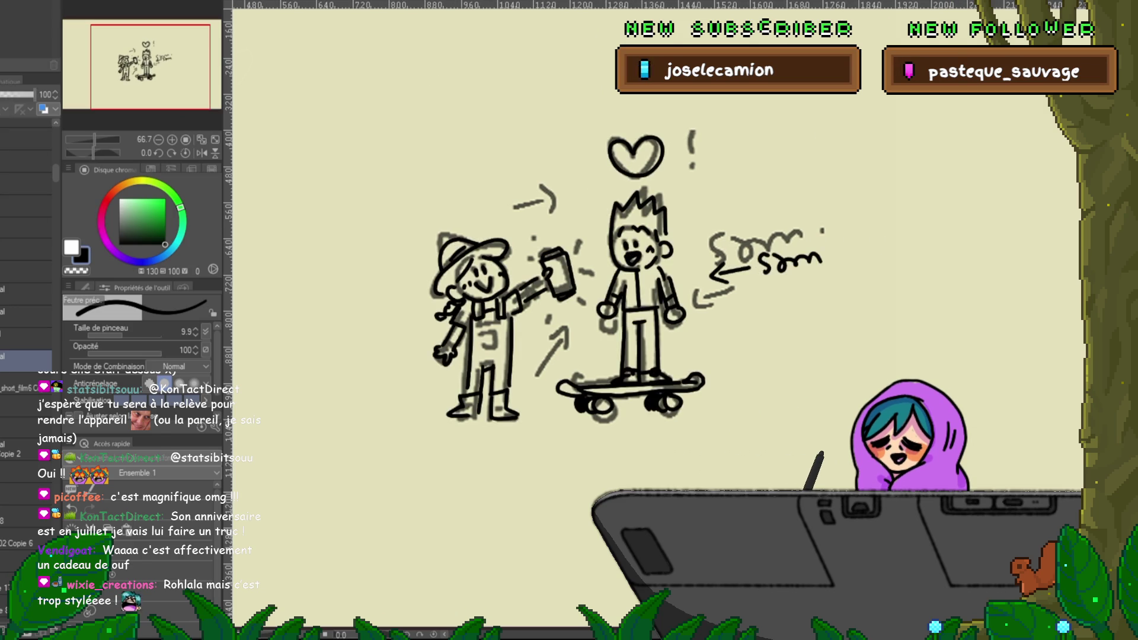
{"action": "key", "text": "ctrl+h"}
{"action": "key", "text": "ctrl+h"}
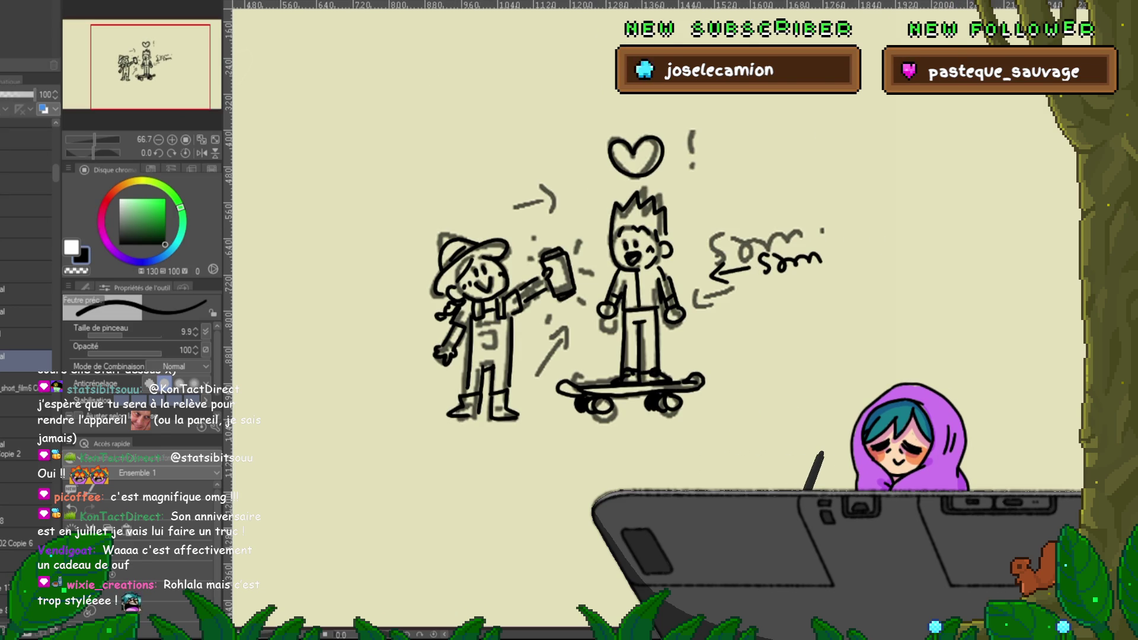
{"action": "left_click", "coordinate": [27, 386]}
{"action": "left_click_drag", "start_coordinate": [34, 94], "coordinate": [13, 94]}
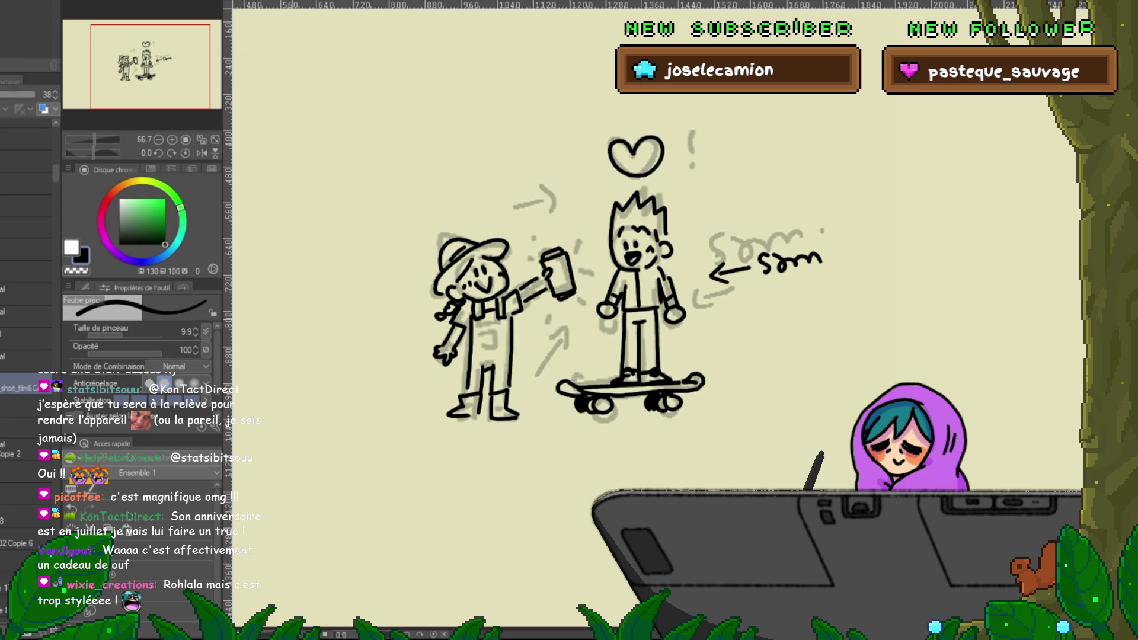
Step: Zoom out to see the whole panel and glance at the JoJa can artwork
{"action": "key", "text": "ctrl+minus"}
{"action": "key", "text": "ctrl+minus"}
{"action": "key", "text": "ctrl+minus"}
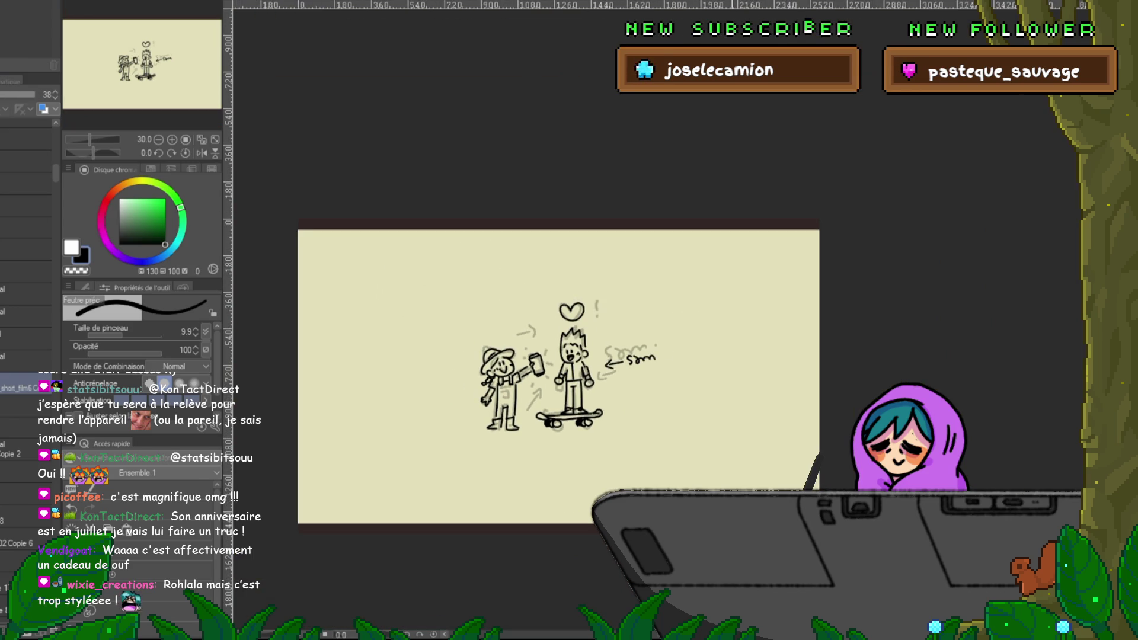
{"action": "scroll", "coordinate": [571, 375], "scroll_direction": "left", "scroll_amount": 2}
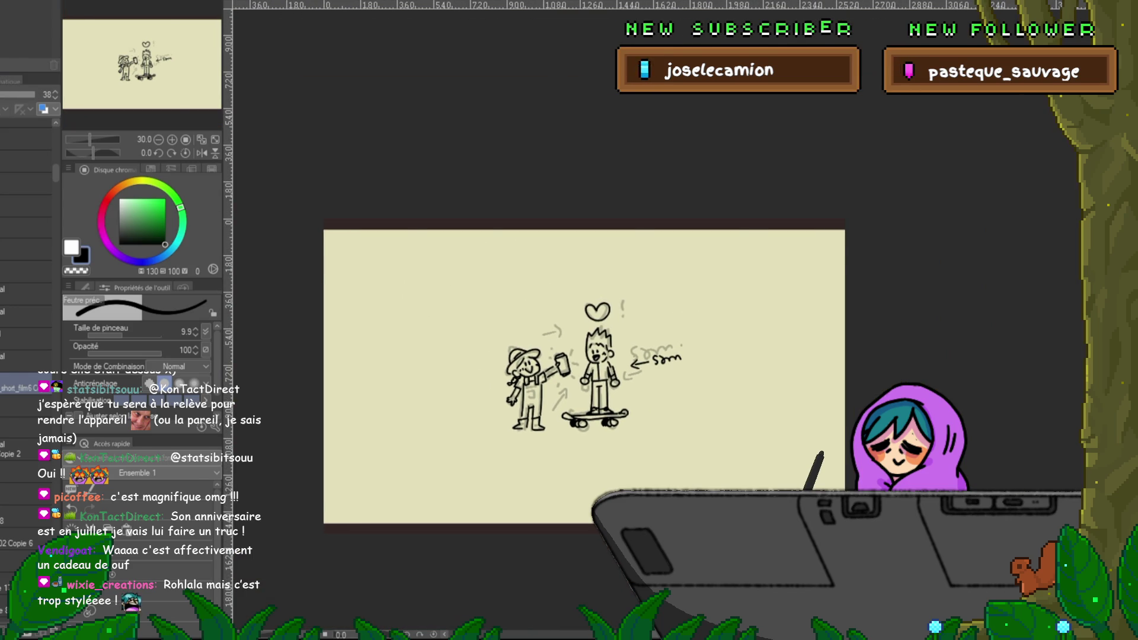
{"action": "left_click", "coordinate": [18, 473]}
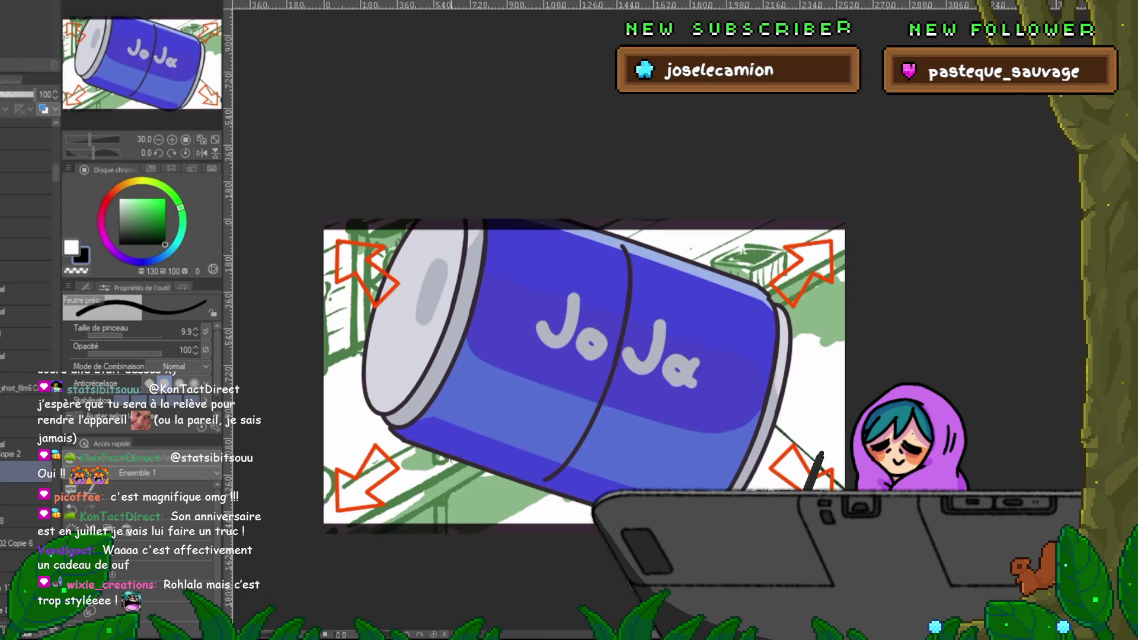
{"action": "left_click", "coordinate": [18, 388]}
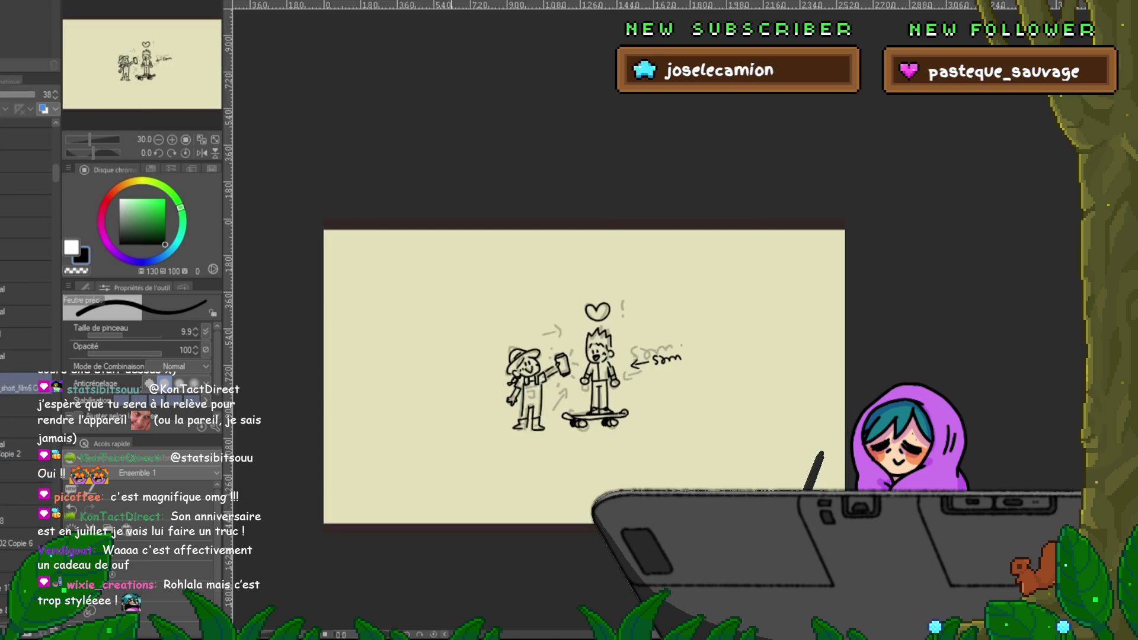
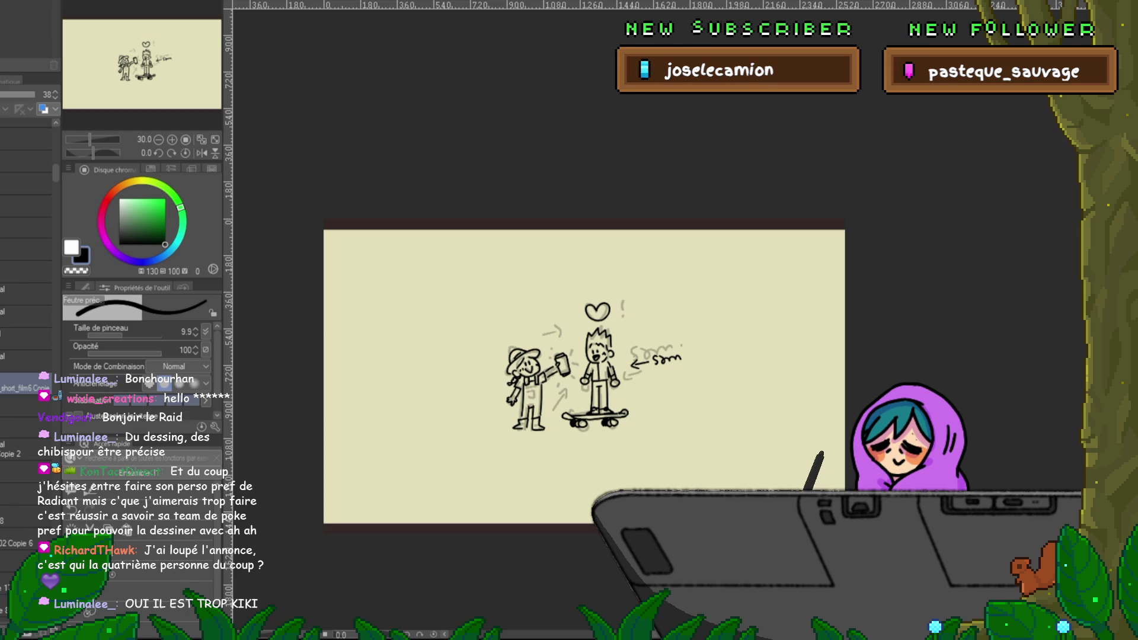
Step: Switch from the skateboard sketch to the green garden scene with farmer and greenhouse using Ctrl+Tab
{"action": "key", "text": "ctrl+Tab"}
{"action": "key", "text": "ctrl+Tab"}
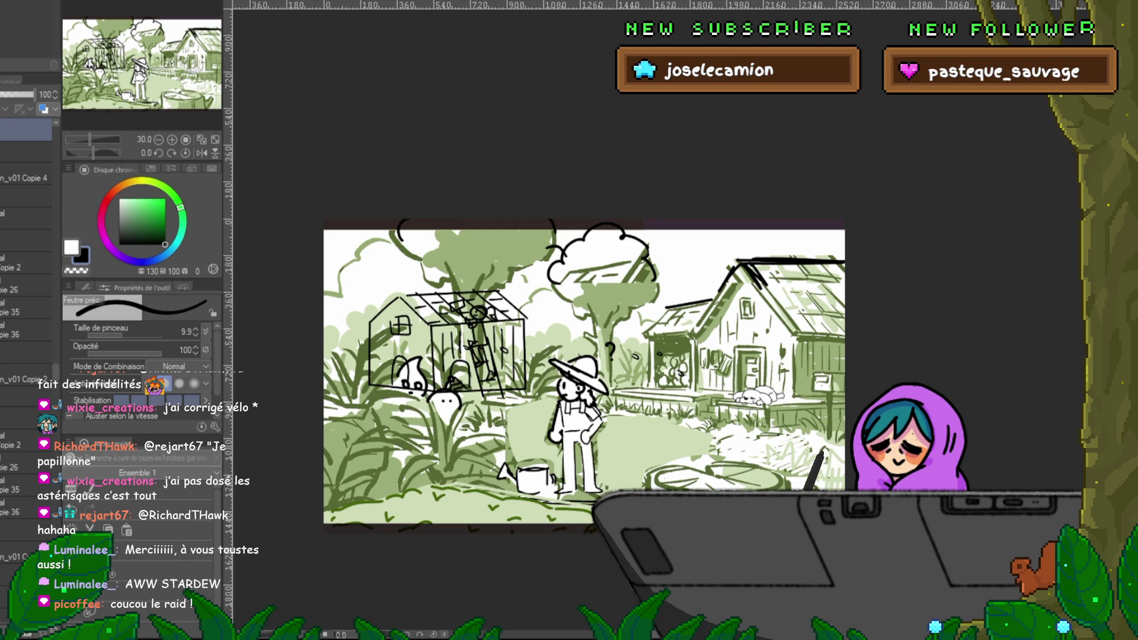
Step: Cycle through the open documents and play back the character animation frames
{"action": "key", "text": "ctrl+Tab"}
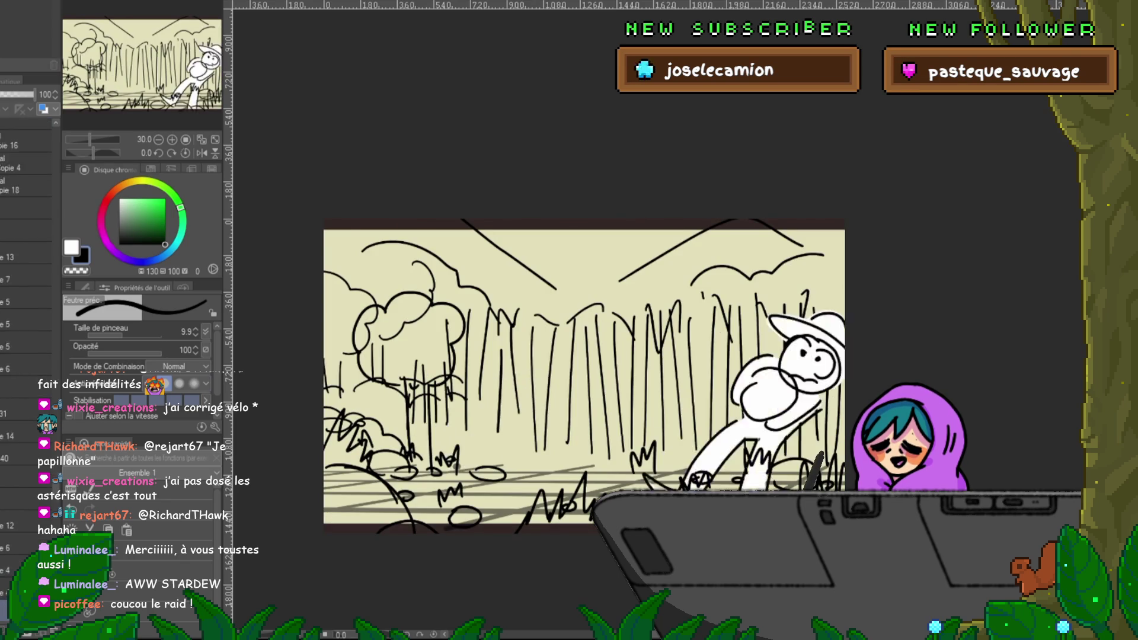
{"action": "key", "text": "ctrl+Tab"}
{"action": "key", "text": "ctrl+Tab"}
{"action": "key", "text": "ctrl+Tab"}
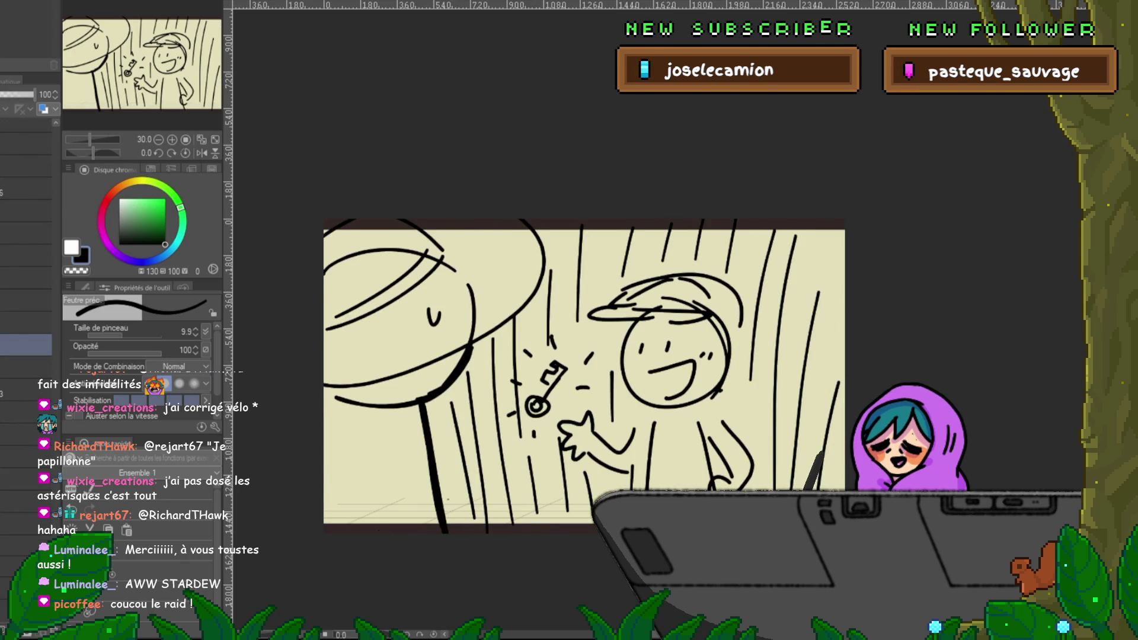
{"action": "key", "text": "ctrl+Tab"}
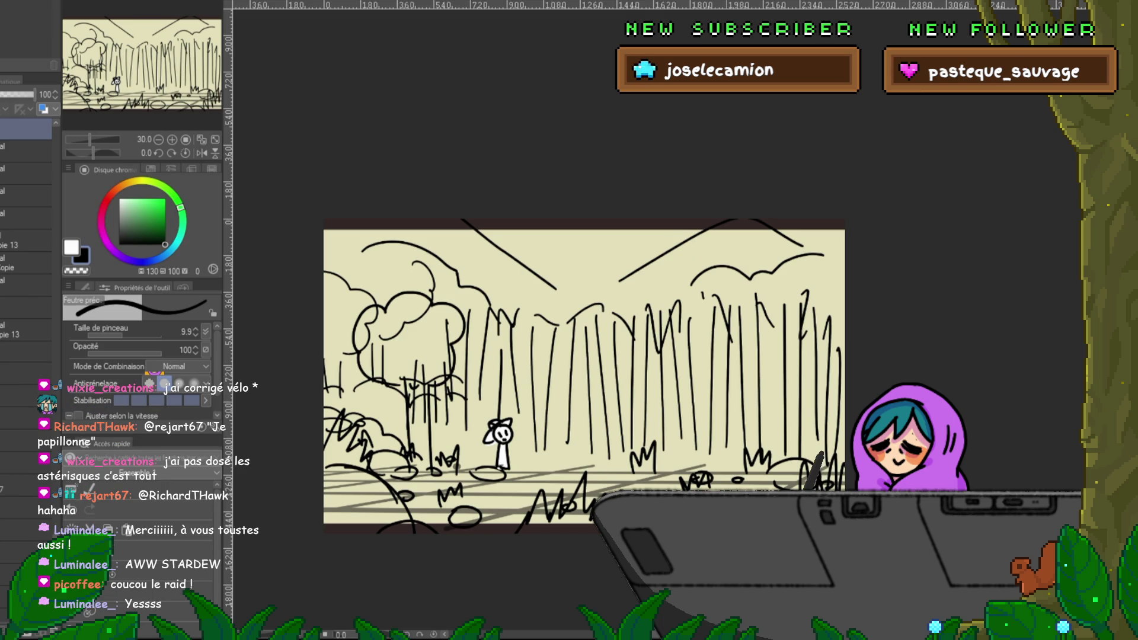
{"action": "key", "text": "space"}
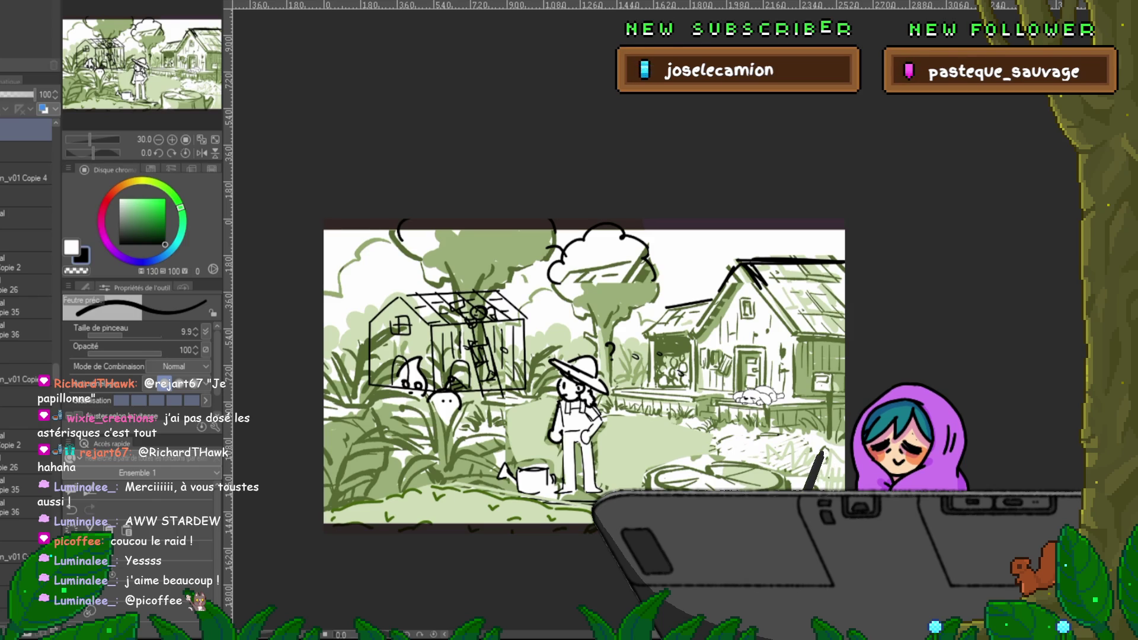
Step: Return to the green garden scene and hide its black greenhouse sketch layer
{"action": "key", "text": "ctrl+Tab"}
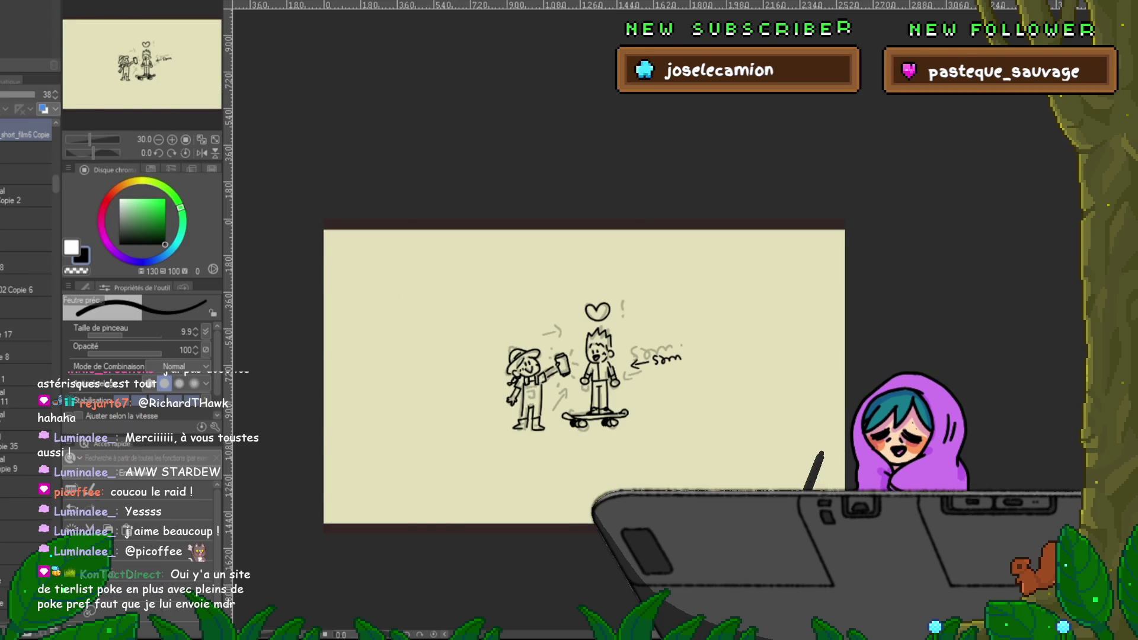
{"action": "key", "text": "ctrl+Tab"}
{"action": "key", "text": "ctrl+Tab"}
{"action": "key", "text": "ctrl+Tab"}
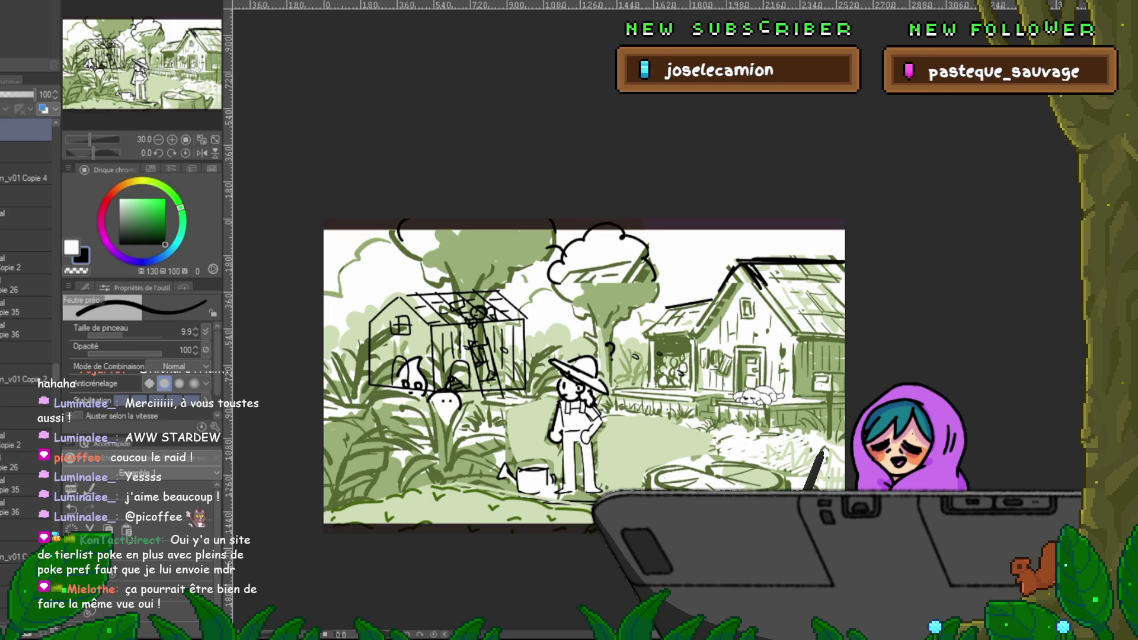
{"action": "left_click", "coordinate": [26, 246]}
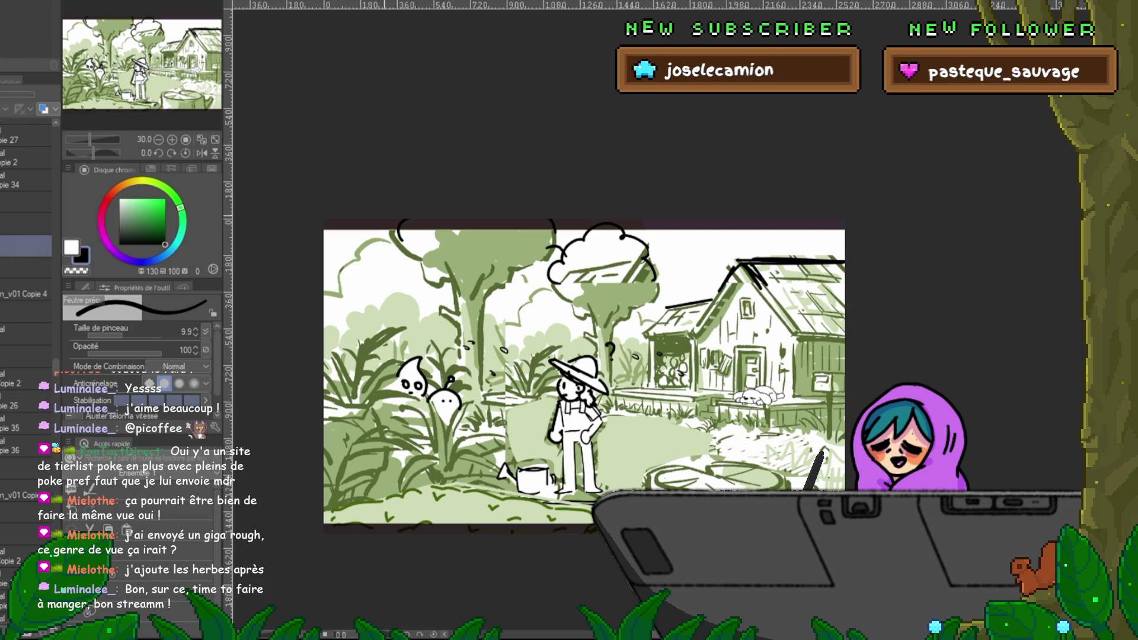
{"action": "key", "text": "ctrl+Tab"}
{"action": "key", "text": "ctrl+Tab"}
{"action": "key", "text": "ctrl+Tab"}
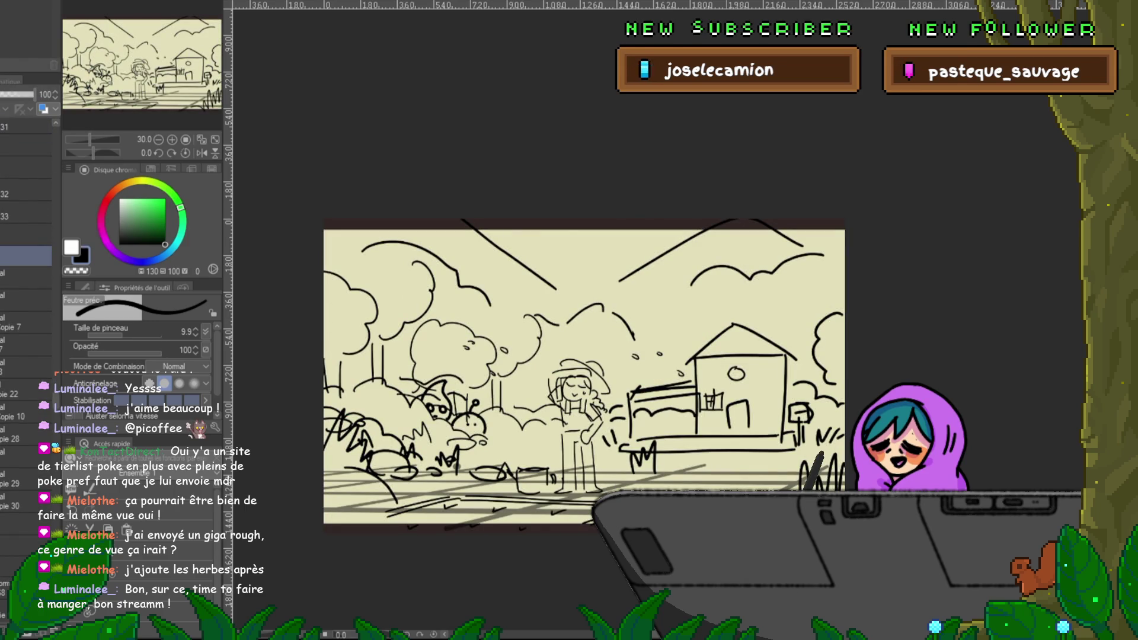
Step: Paste the green tree-and-house painting and scale it to fill the canvas
{"action": "key", "text": "ctrl+v"}
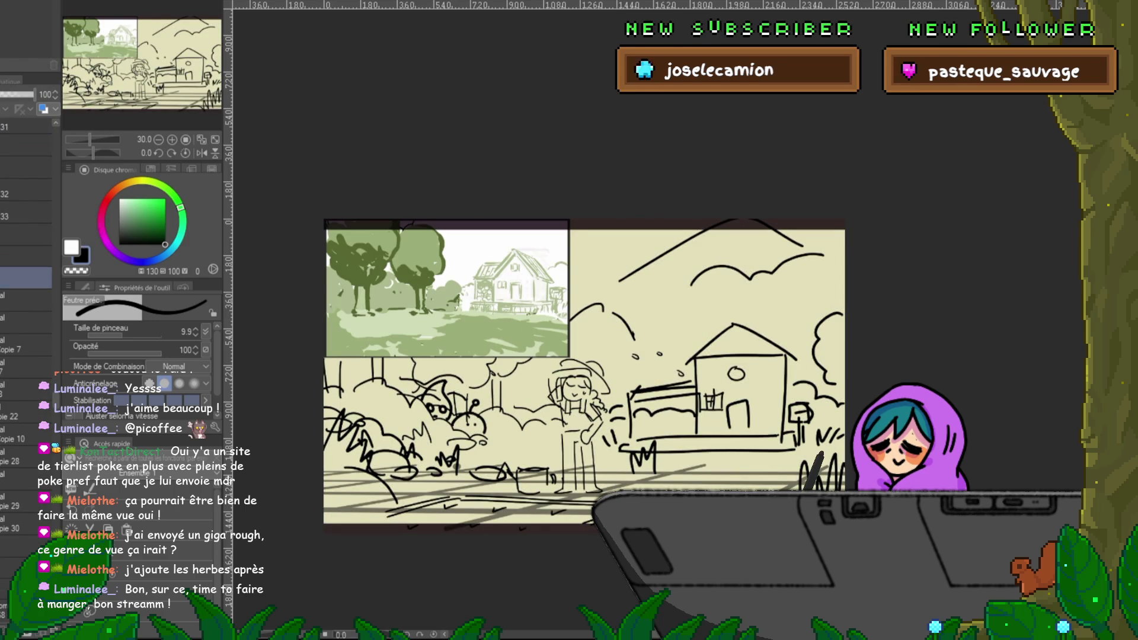
{"action": "key", "text": "ctrl+t"}
{"action": "left_click_drag", "start_coordinate": [683, 421], "coordinate": [852, 517]}
{"action": "left_click_drag", "start_coordinate": [588, 368], "coordinate": [585, 375]}
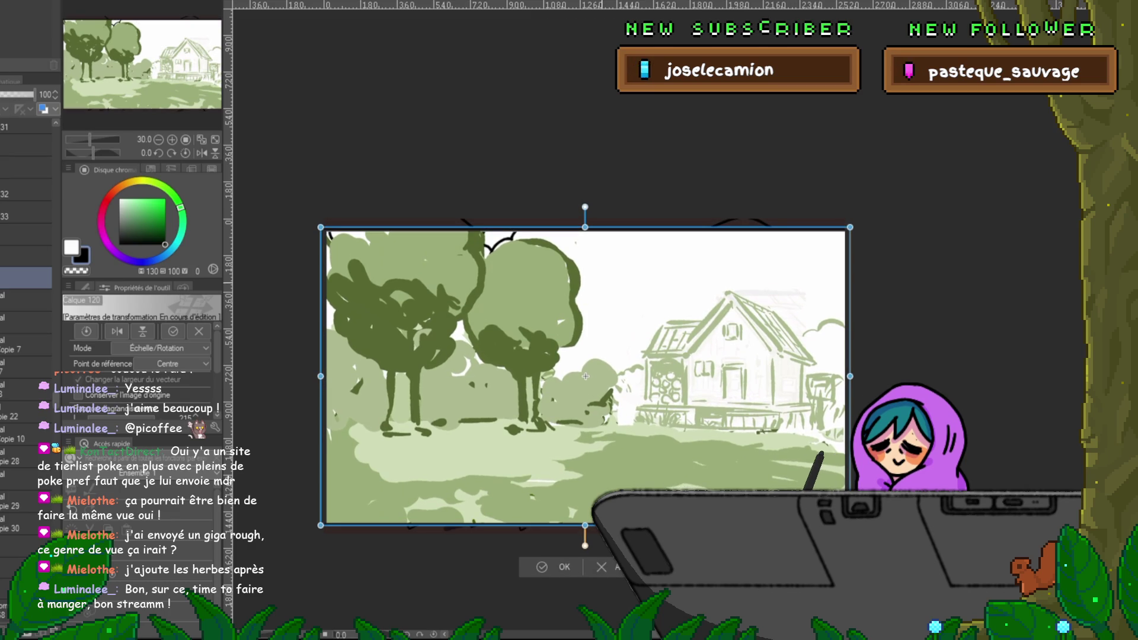
{"action": "left_click_drag", "start_coordinate": [321, 525], "coordinate": [330, 519]}
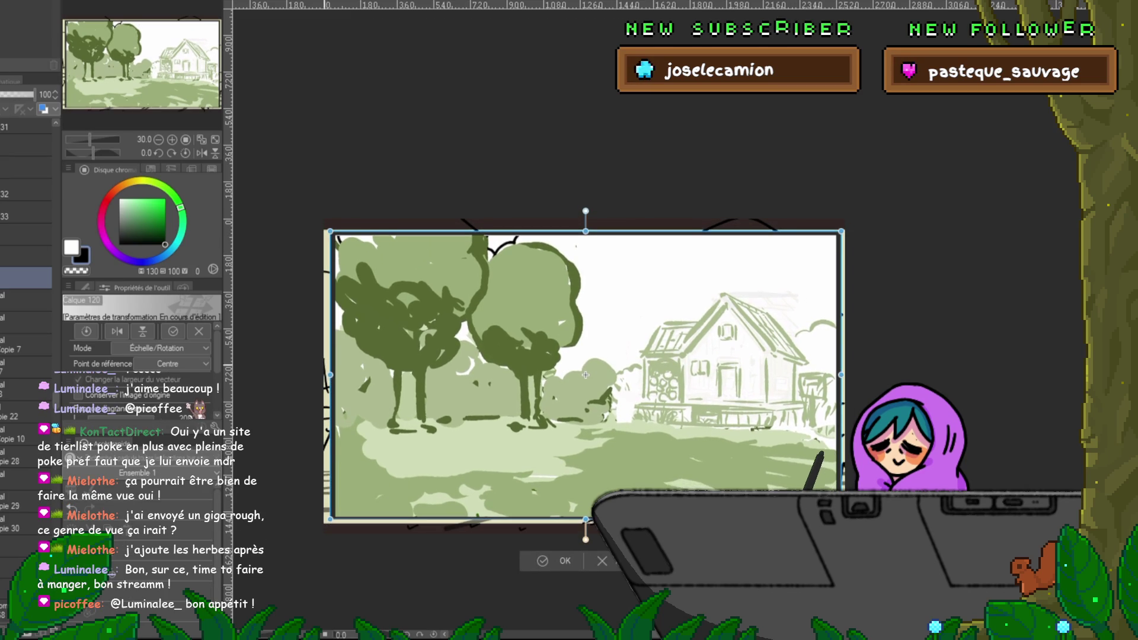
{"action": "left_click_drag", "start_coordinate": [330, 374], "coordinate": [320, 375]}
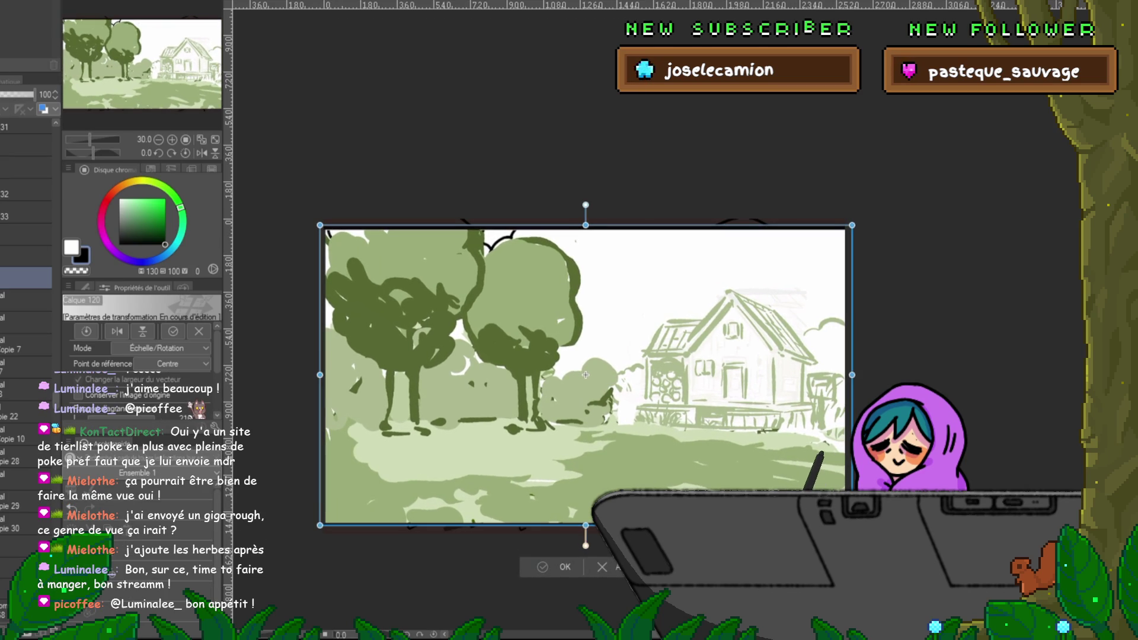
{"action": "key", "text": "Return"}
Step: Move the line sketch layer above the painting and draw grass strokes along the foreground
{"action": "left_click_drag", "start_coordinate": [27, 533], "coordinate": [27, 522]}
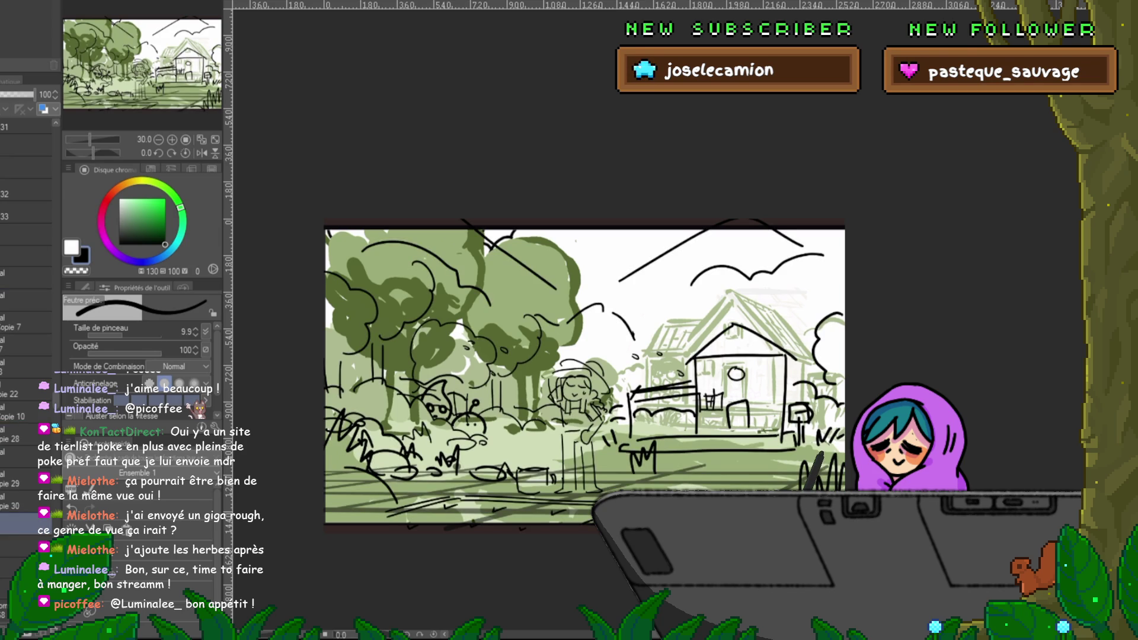
{"action": "left_click_drag", "start_coordinate": [385, 517], "coordinate": [595, 495]}
{"action": "left_click_drag", "start_coordinate": [387, 514], "coordinate": [594, 497]}
Step: Fade the Copie 22 grid layer to 50%, raise the ground grid's top edge, then undo the tree scribbles
{"action": "left_click", "coordinate": [27, 391]}
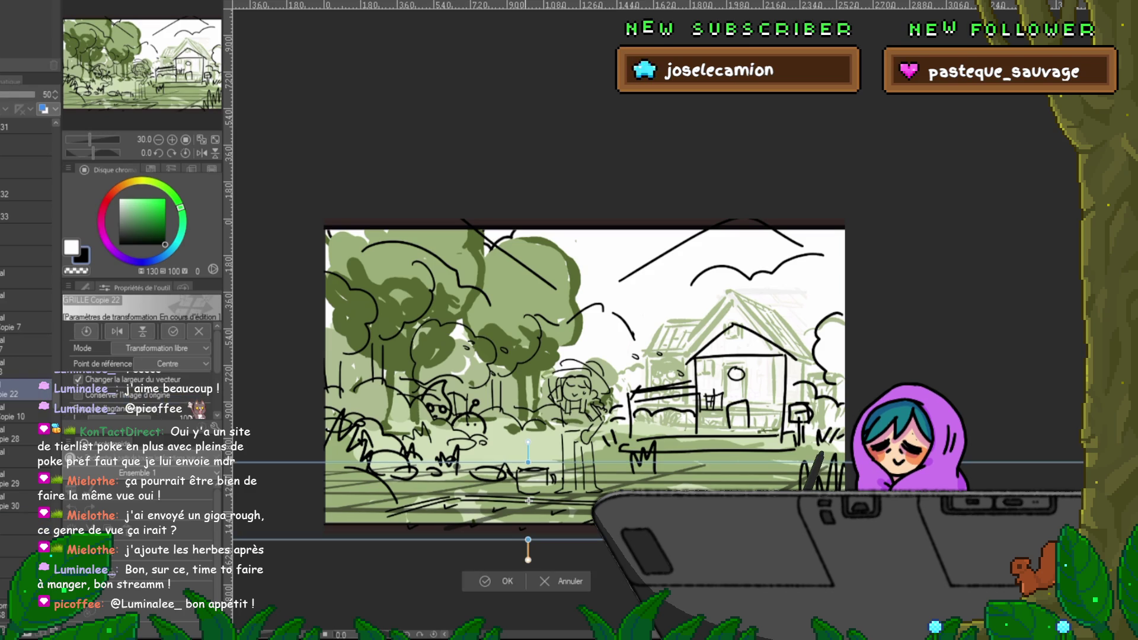
{"action": "left_click_drag", "start_coordinate": [528, 501], "coordinate": [569, 483]}
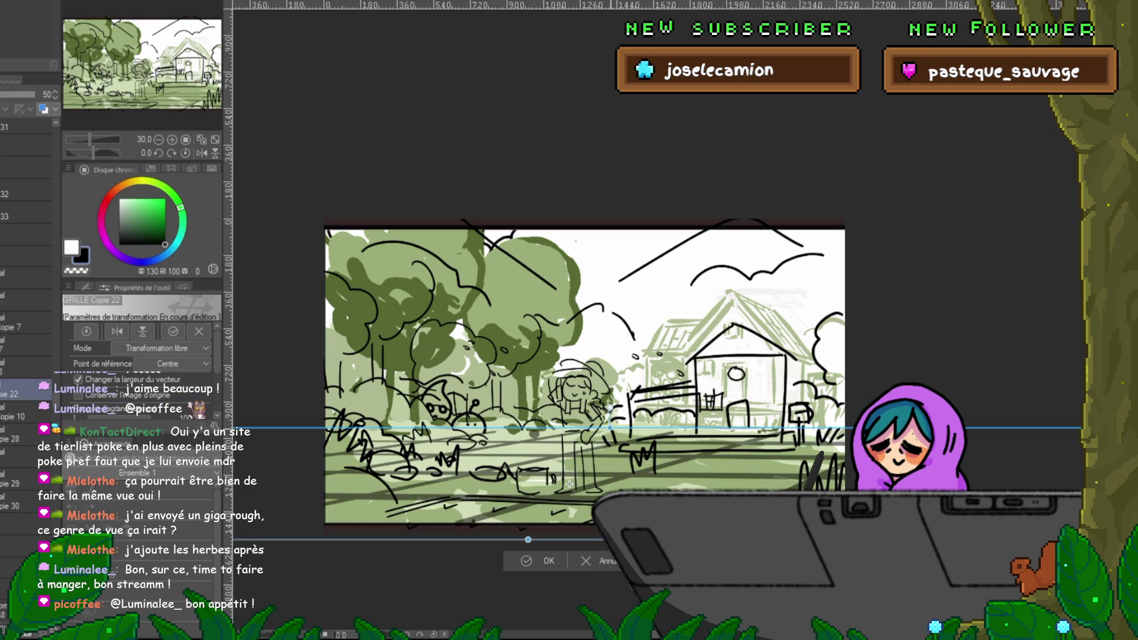
{"action": "key", "text": "Return"}
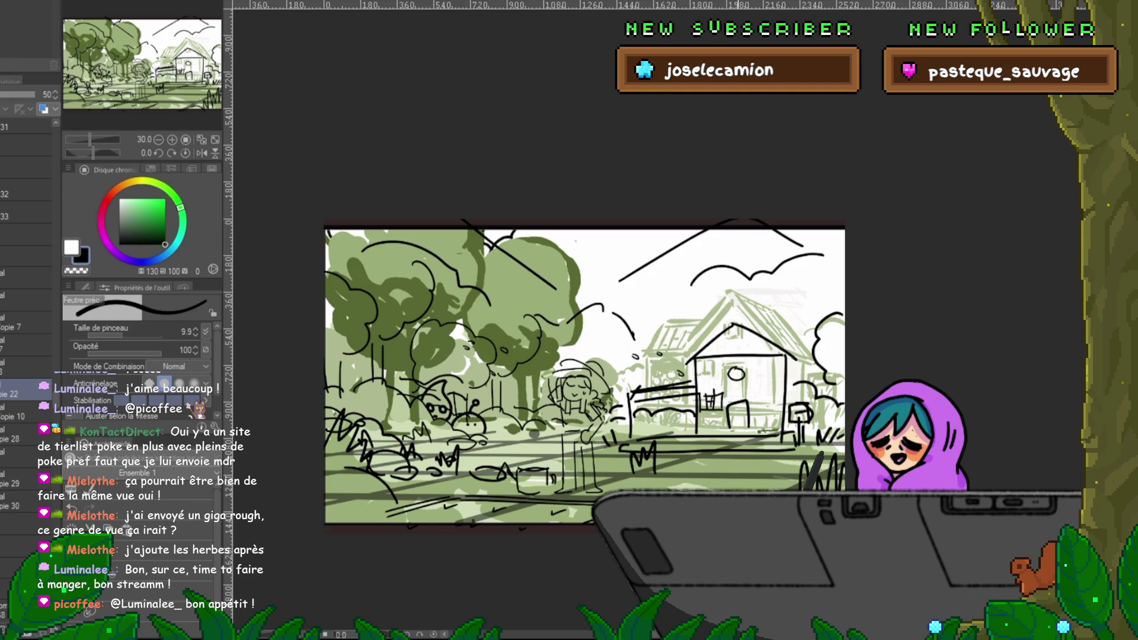
{"action": "key", "text": "ctrl+z"}
Step: Compare and re-undo the upper-left tree scribbles, then delete the Copie 36 field-line layer
{"action": "key", "text": "ctrl+y"}
{"action": "key", "text": "ctrl+z"}
{"action": "key", "text": "ctrl+z"}
{"action": "key", "text": "ctrl+z"}
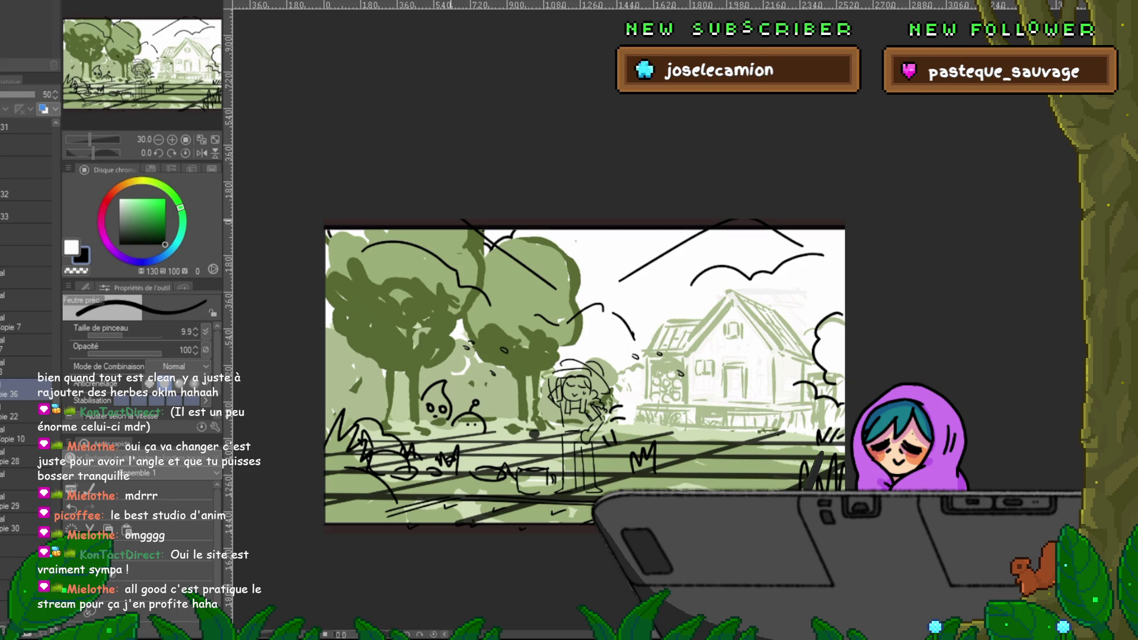
{"action": "key", "text": "Delete"}
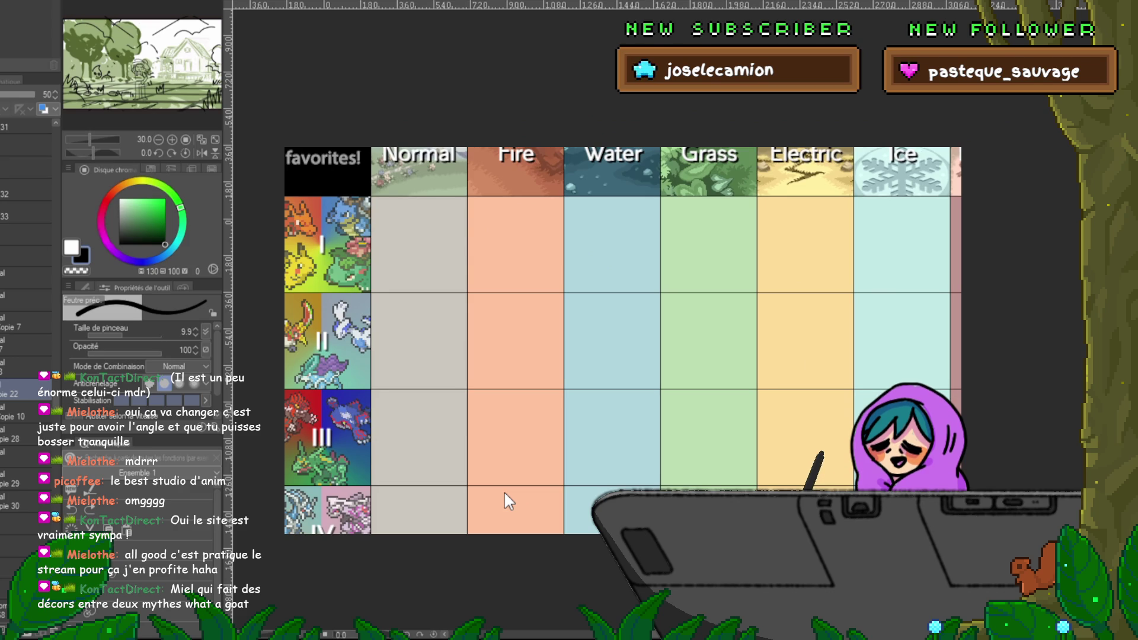
{"action": "scroll", "coordinate": [589, 292], "scroll_direction": "down", "scroll_amount": 2}
{"action": "scroll", "coordinate": [598, 242], "scroll_direction": "up", "scroll_amount": 2}
{"action": "left_click", "coordinate": [413, 252]}
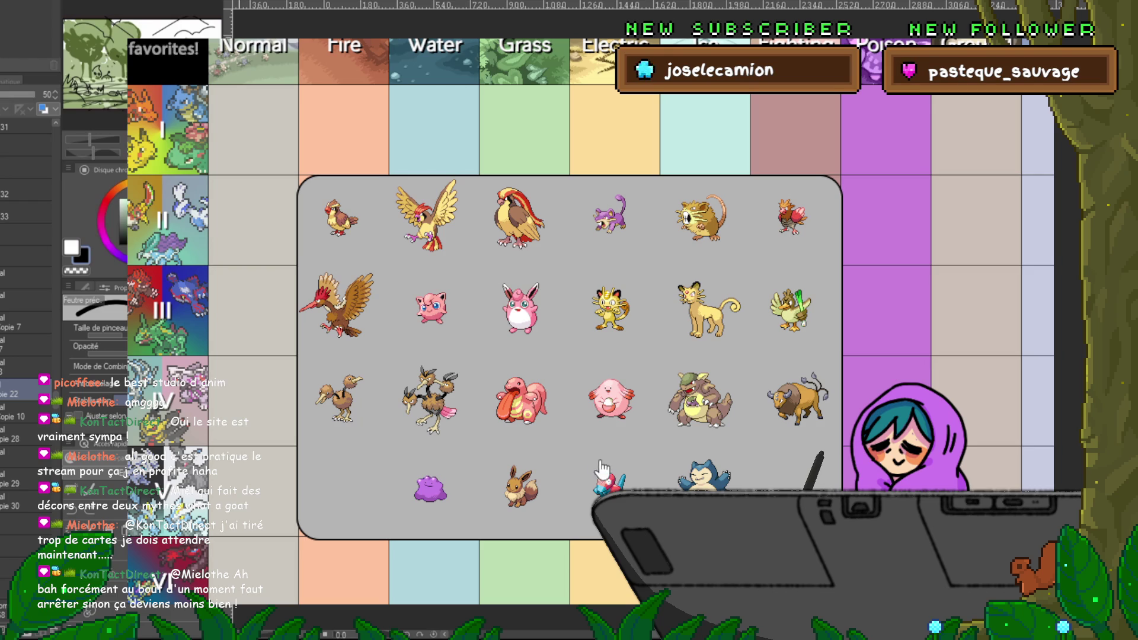
{"action": "mouse_move", "coordinate": [254, 130]}
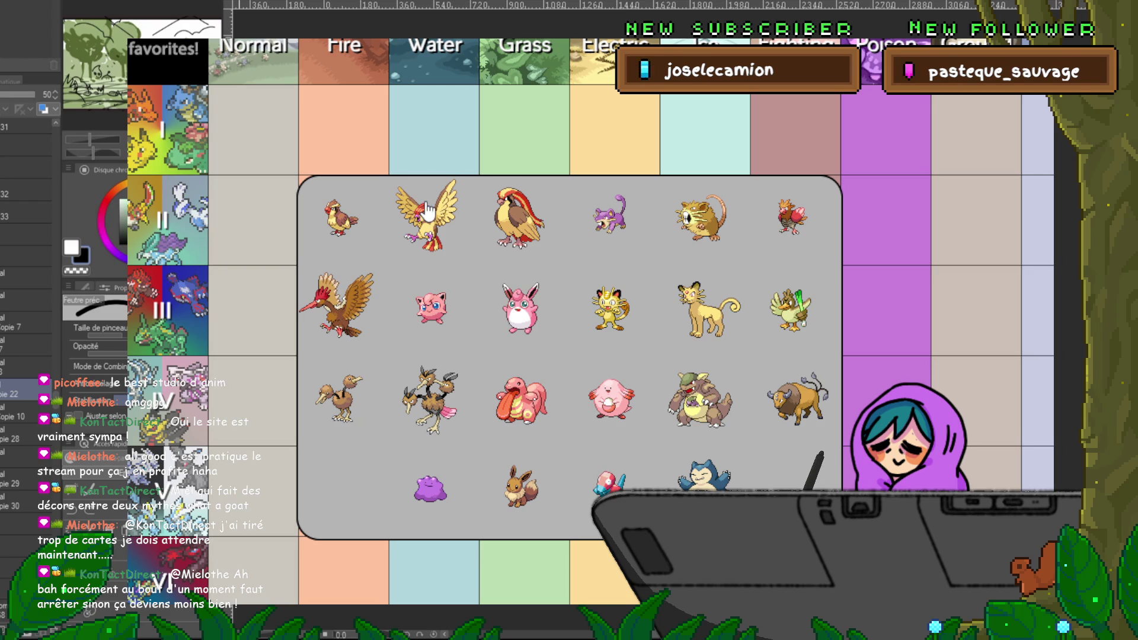
Step: Scroll across the chart and set Arcanine as the Gen I Fire favourite
{"action": "scroll", "coordinate": [568, 320], "scroll_direction": "right", "scroll_amount": 3}
{"action": "scroll", "coordinate": [569, 320], "scroll_direction": "right", "scroll_amount": 5}
{"action": "scroll", "coordinate": [569, 320], "scroll_direction": "right", "scroll_amount": 3}
{"action": "scroll", "coordinate": [569, 320], "scroll_direction": "right", "scroll_amount": 3}
{"action": "scroll", "coordinate": [569, 320], "scroll_direction": "left", "scroll_amount": 10}
{"action": "scroll", "coordinate": [453, 445], "scroll_direction": "left", "scroll_amount": 3}
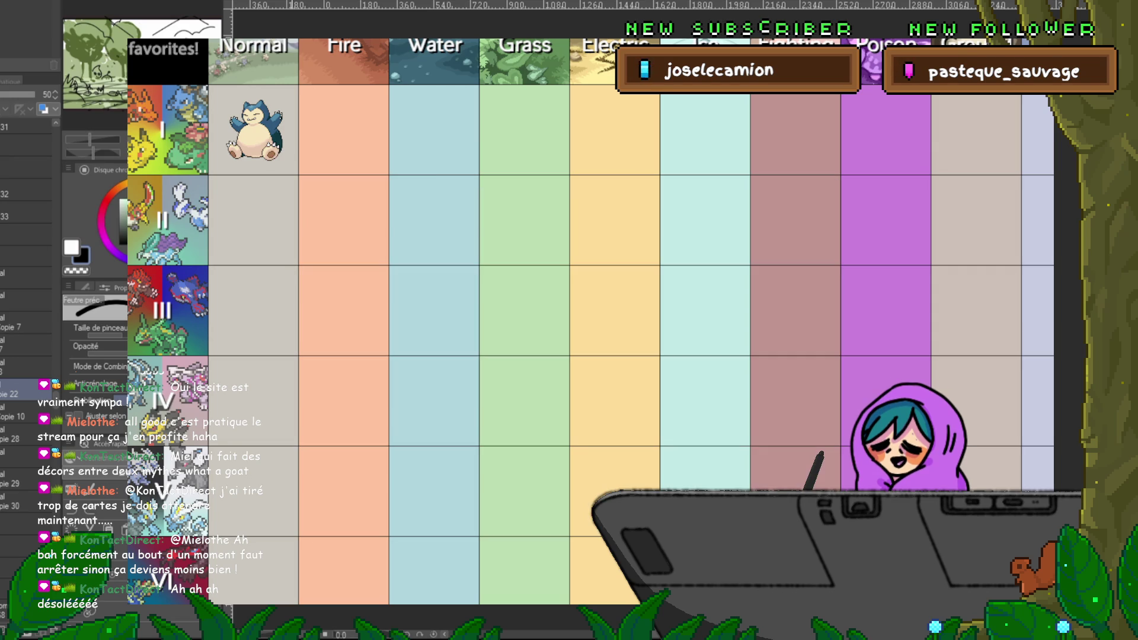
{"action": "left_click", "coordinate": [359, 143]}
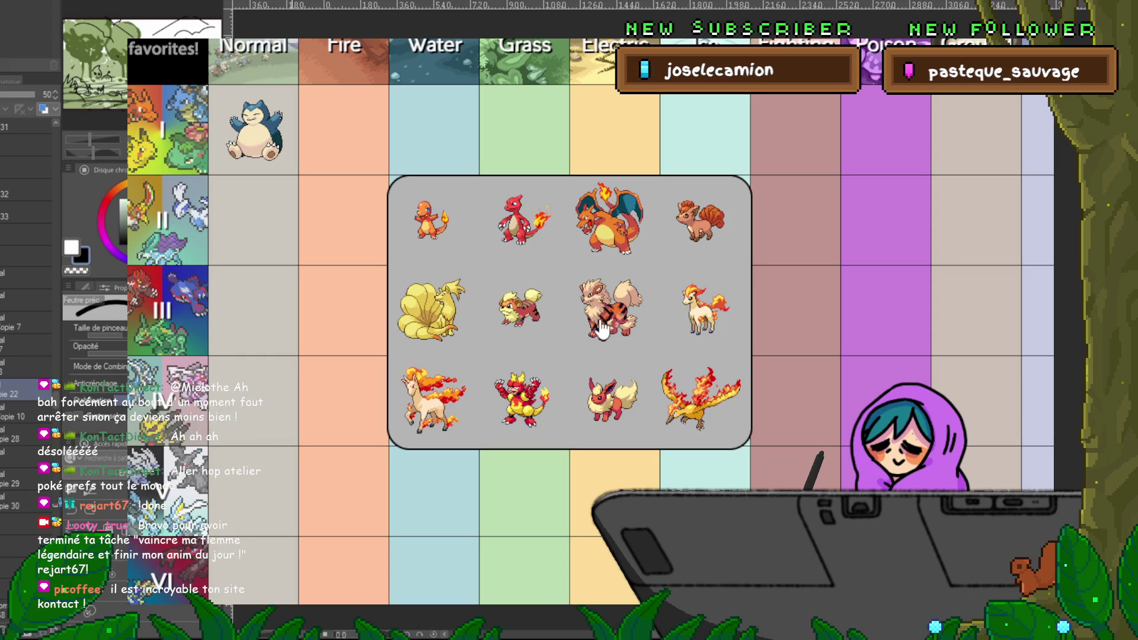
{"action": "left_click", "coordinate": [601, 328]}
Step: Set Psyduck as the Gen I Water favourite
{"action": "left_click", "coordinate": [436, 143]}
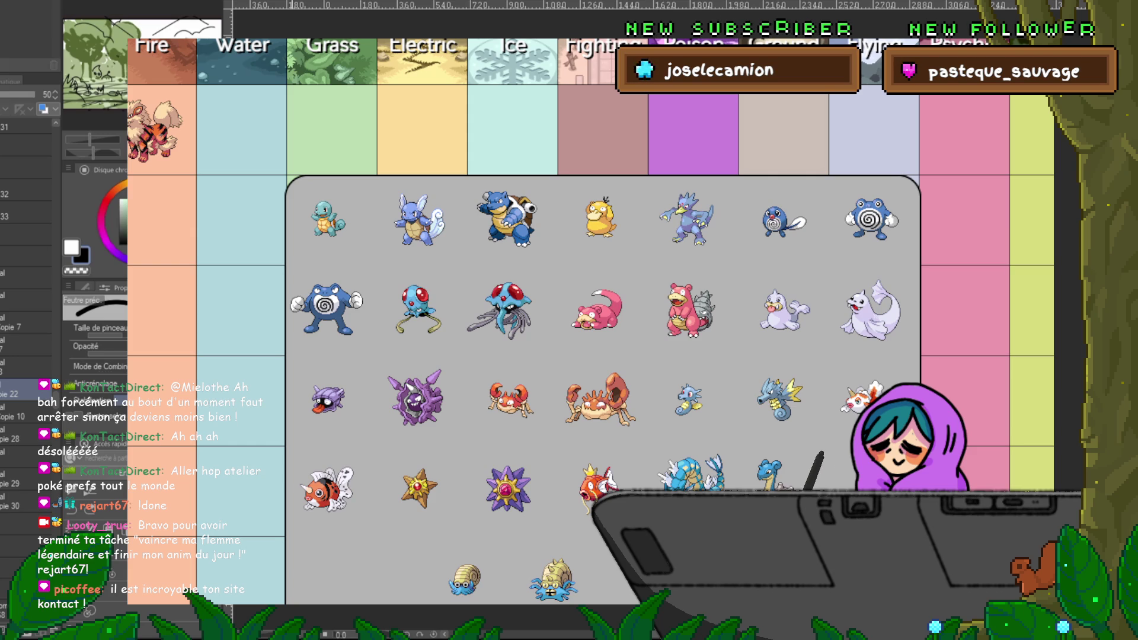
{"action": "left_click", "coordinate": [598, 225]}
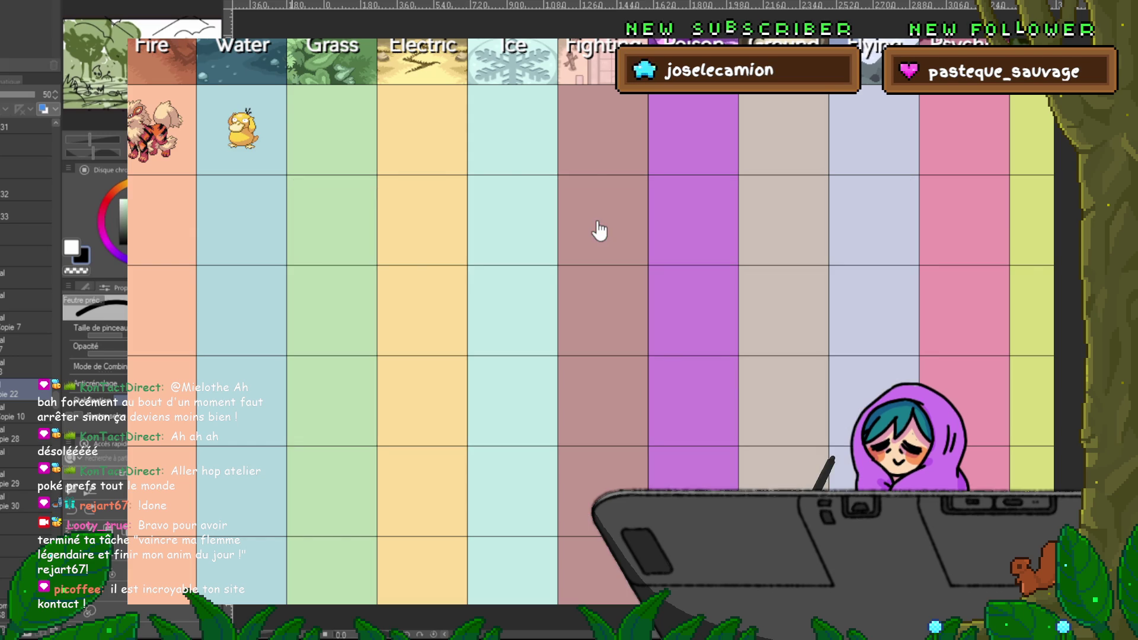
{"action": "left_click", "coordinate": [324, 144]}
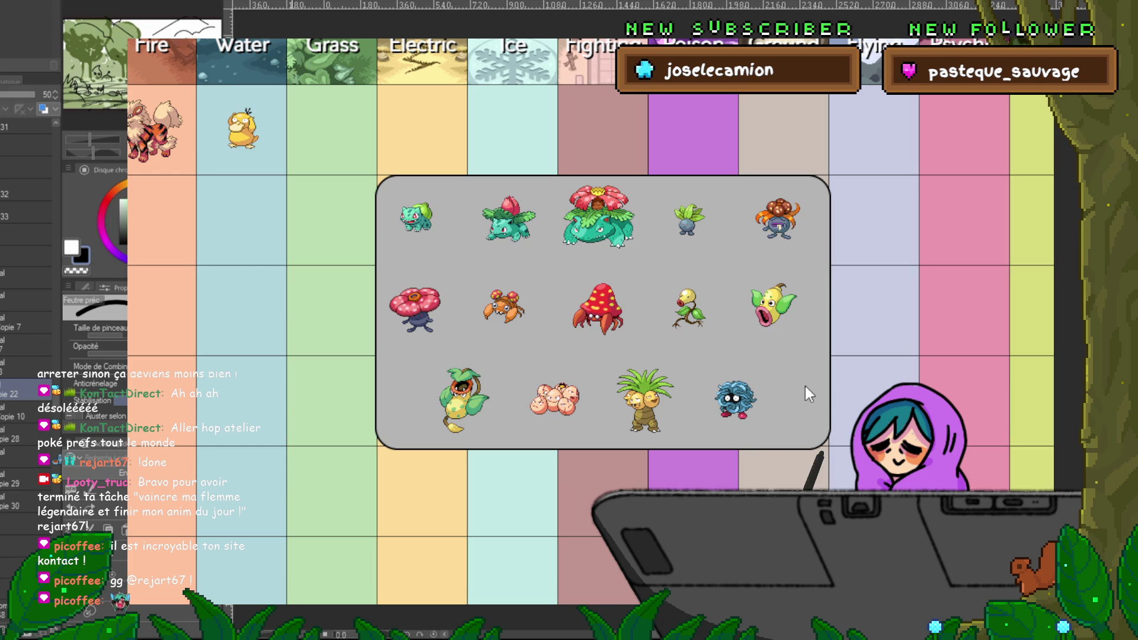
Step: Pick Oddish for Grass, Raichu for Electric, Lapras for Ice and Primeape for Fighting in Gen I
{"action": "left_click", "coordinate": [695, 238]}
{"action": "left_click", "coordinate": [439, 133]}
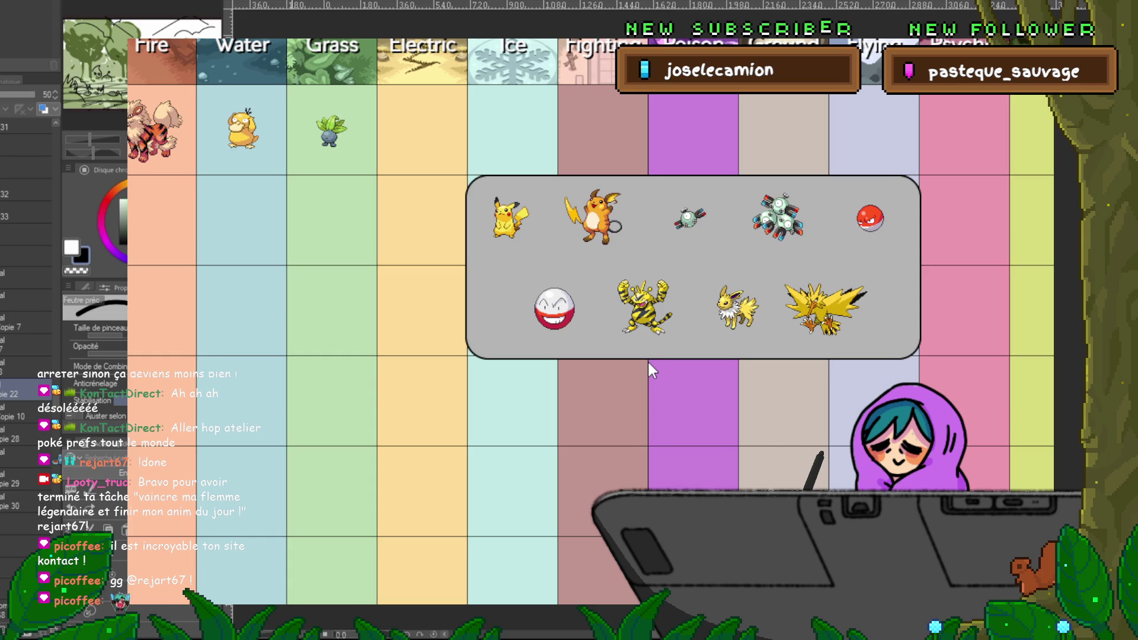
{"action": "left_click", "coordinate": [595, 213]}
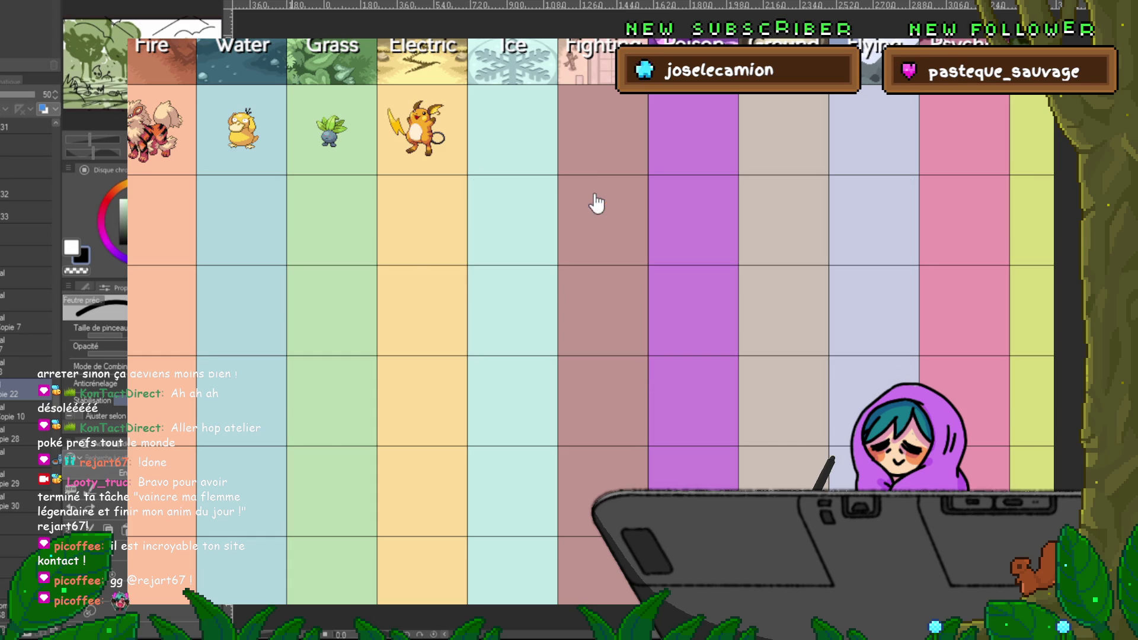
{"action": "left_click", "coordinate": [533, 134]}
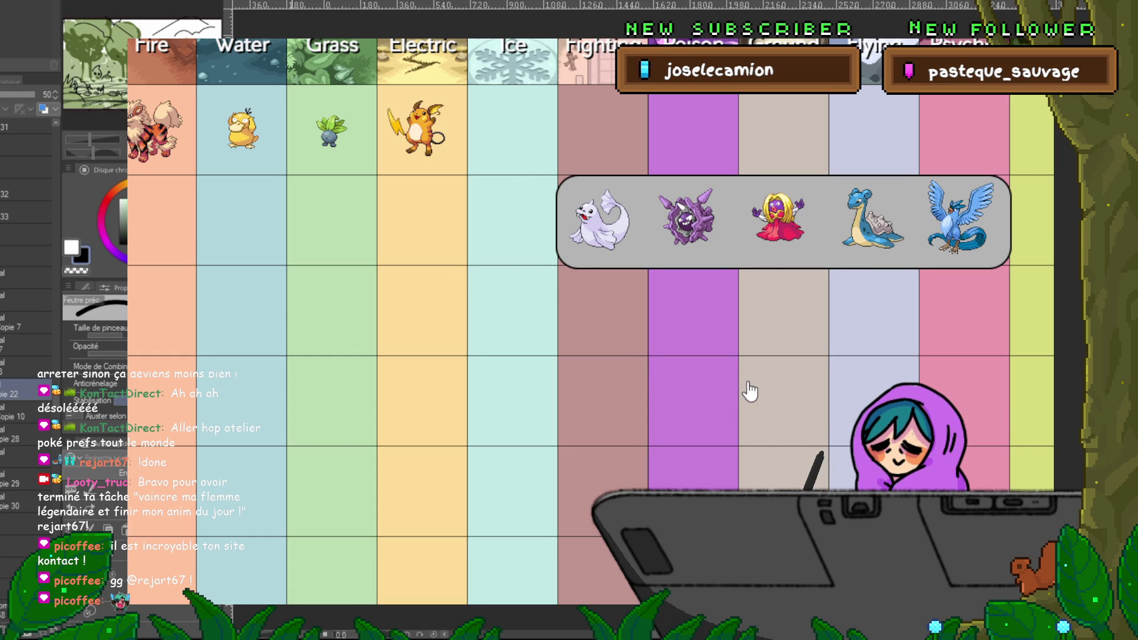
{"action": "left_click", "coordinate": [880, 240]}
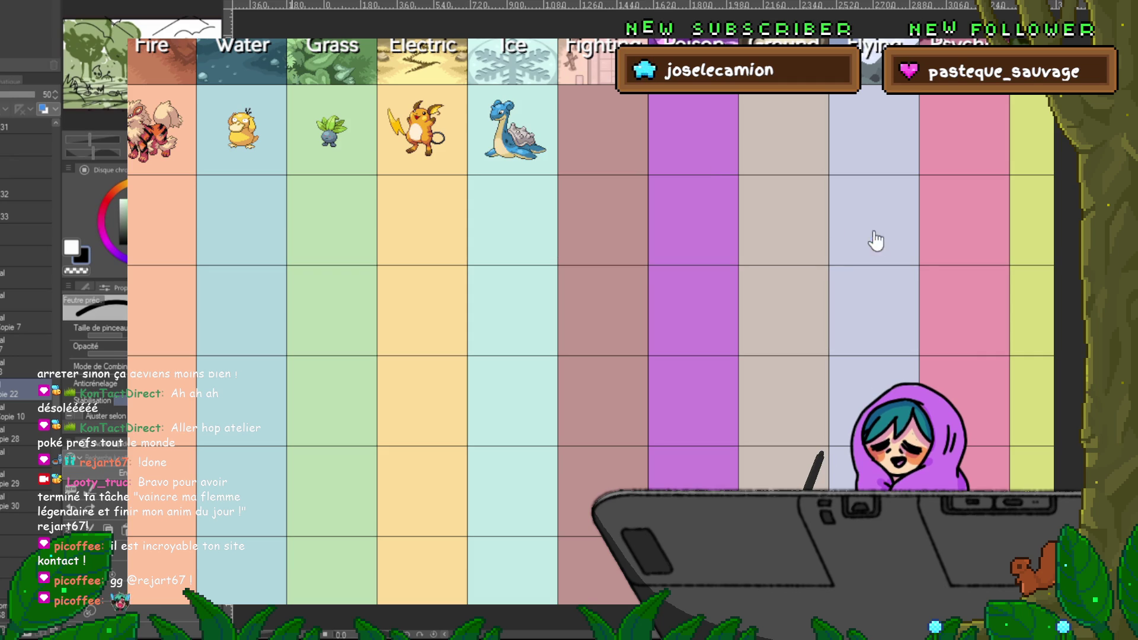
{"action": "left_click", "coordinate": [622, 132]}
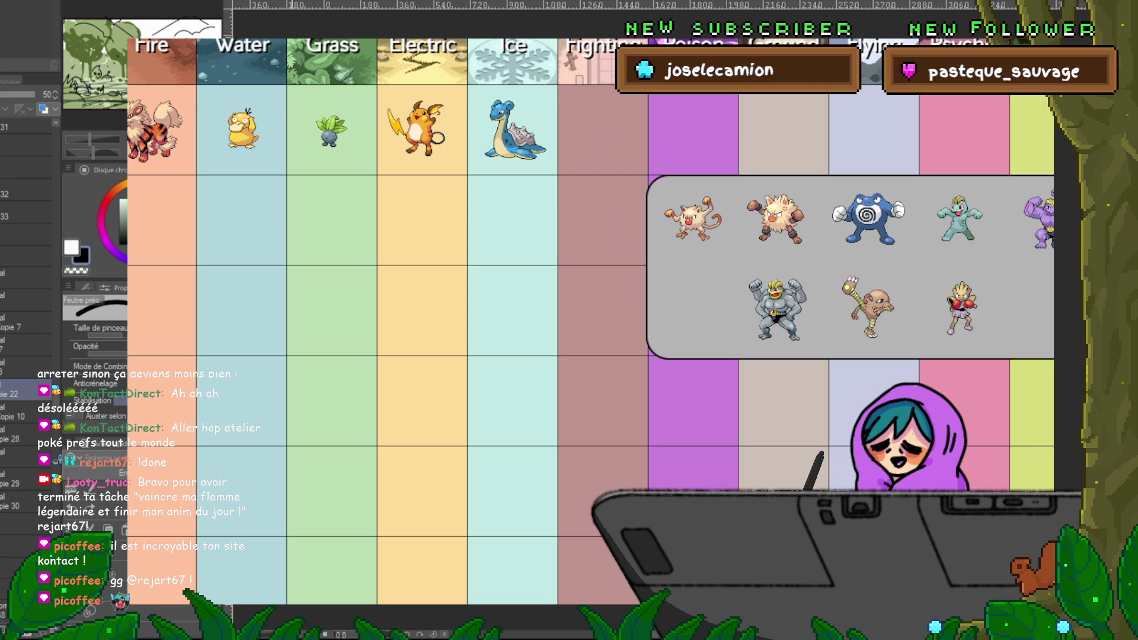
{"action": "scroll", "coordinate": [491, 516], "scroll_direction": "right", "scroll_amount": 3}
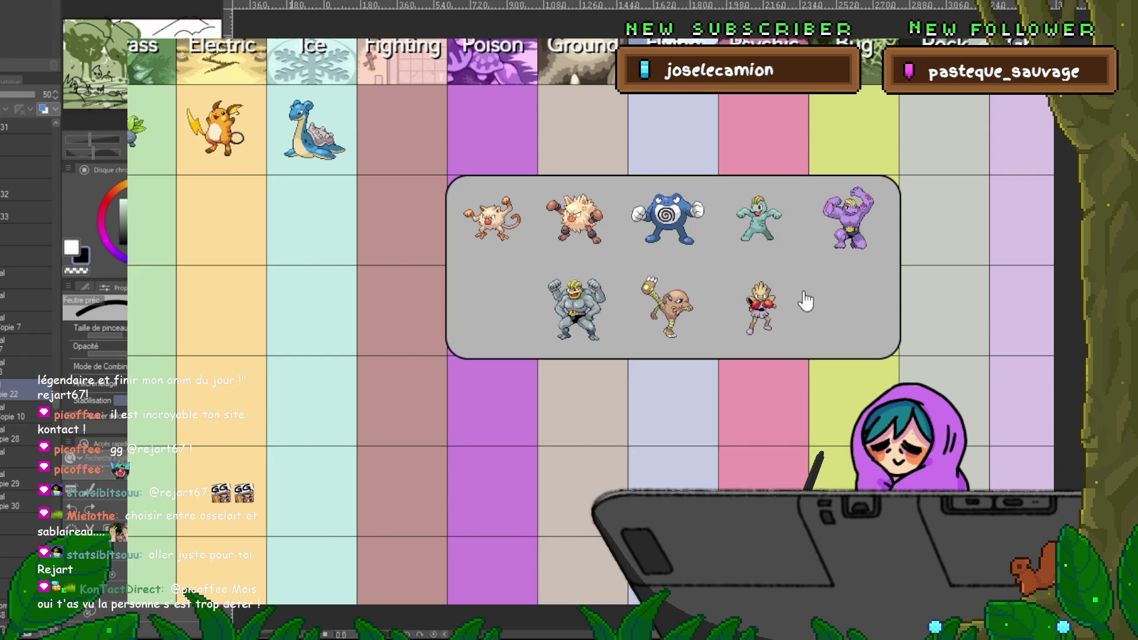
{"action": "left_click", "coordinate": [579, 232]}
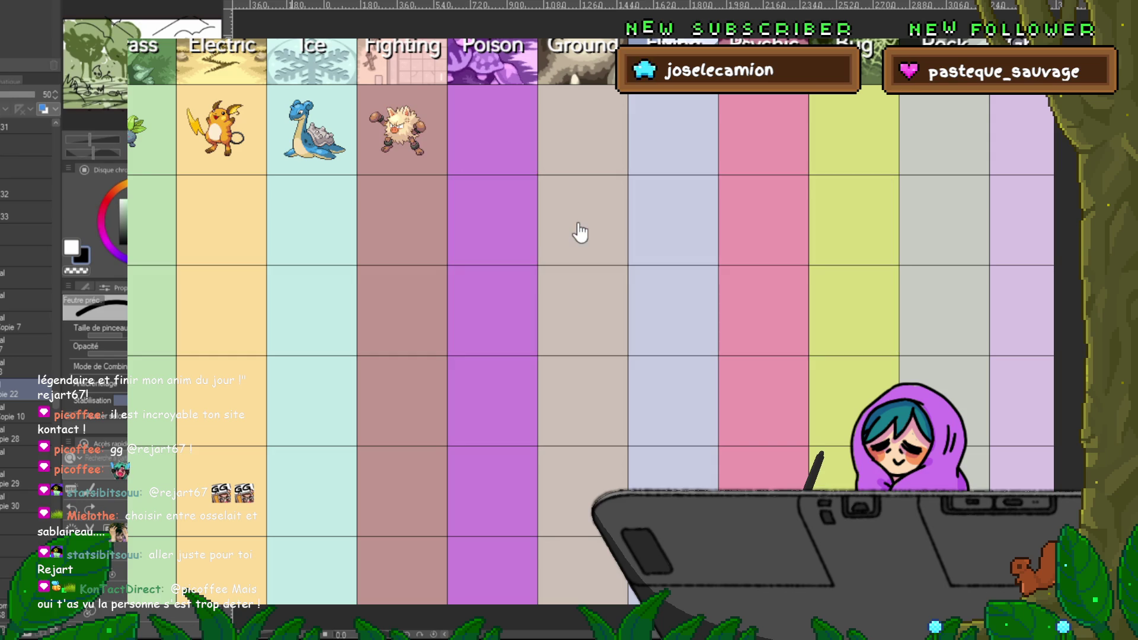
{"action": "left_click", "coordinate": [492, 138]}
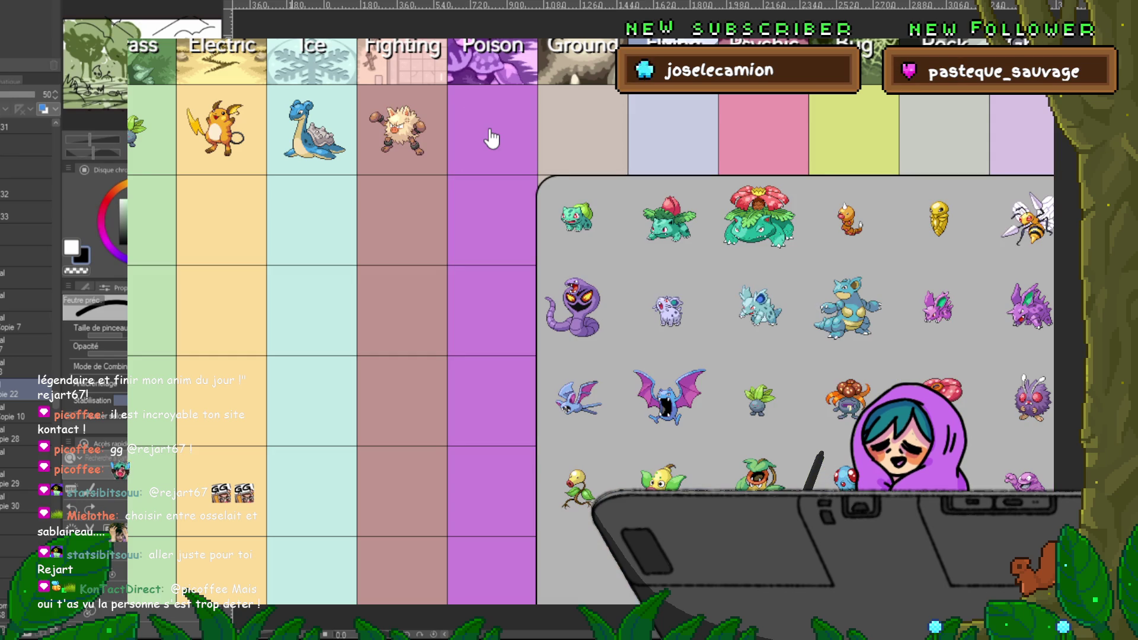
Step: Scroll through the Poison choices and place Nidoqueen in the Gen I Poison cell
{"action": "scroll", "coordinate": [468, 419], "scroll_direction": "down", "scroll_amount": 5}
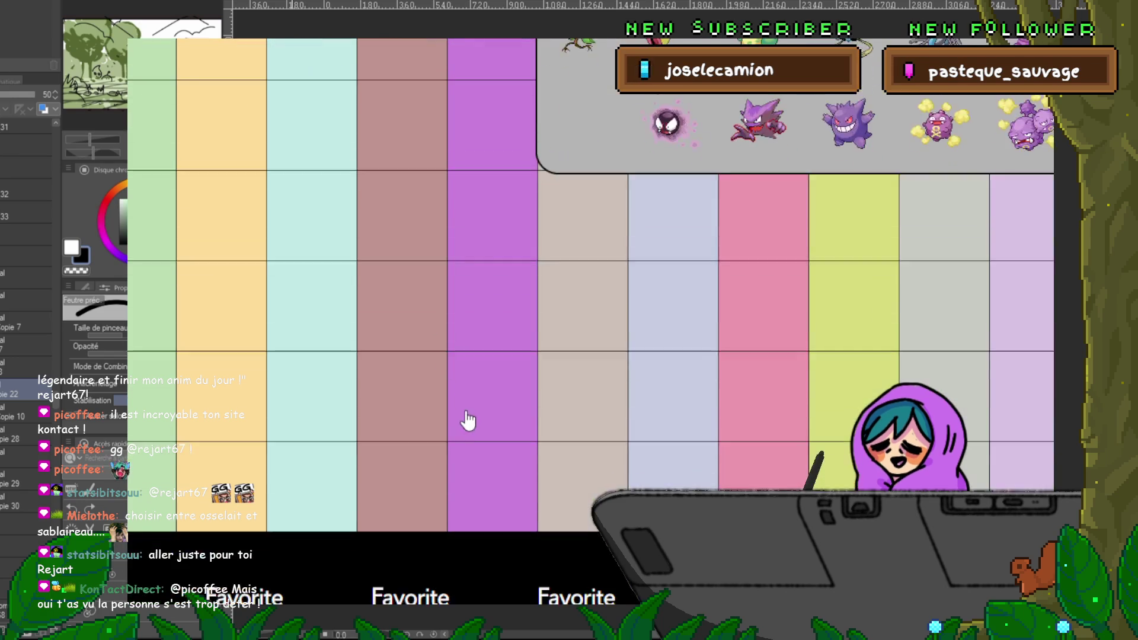
{"action": "scroll", "coordinate": [465, 409], "scroll_direction": "down", "scroll_amount": 5}
{"action": "scroll", "coordinate": [465, 409], "scroll_direction": "up", "scroll_amount": 4}
{"action": "scroll", "coordinate": [468, 421], "scroll_direction": "up", "scroll_amount": 3}
{"action": "scroll", "coordinate": [468, 421], "scroll_direction": "up", "scroll_amount": 3}
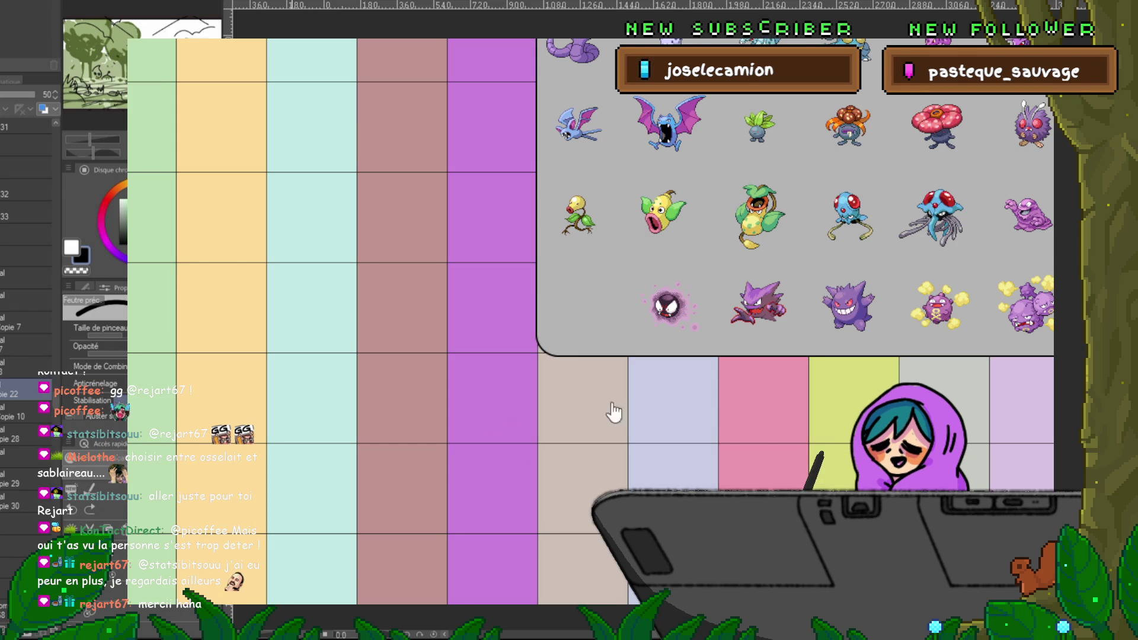
{"action": "scroll", "coordinate": [771, 385], "scroll_direction": "up", "scroll_amount": 1}
{"action": "scroll", "coordinate": [770, 385], "scroll_direction": "up", "scroll_amount": 2}
{"action": "scroll", "coordinate": [770, 385], "scroll_direction": "left", "scroll_amount": 1}
{"action": "scroll", "coordinate": [770, 385], "scroll_direction": "left", "scroll_amount": 3}
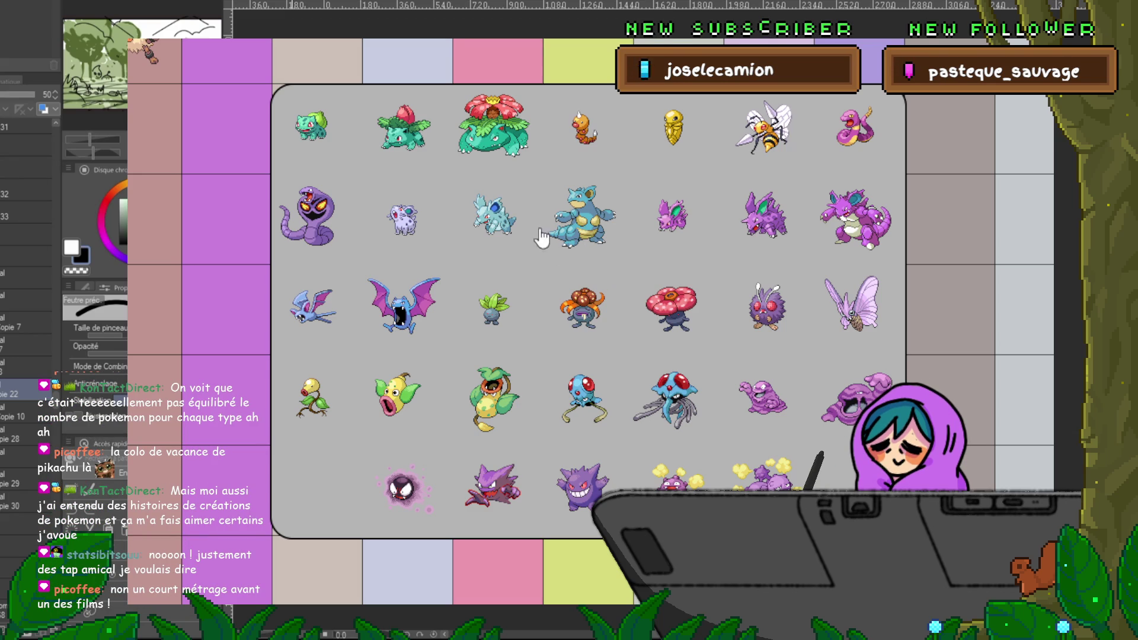
{"action": "left_click", "coordinate": [587, 229]}
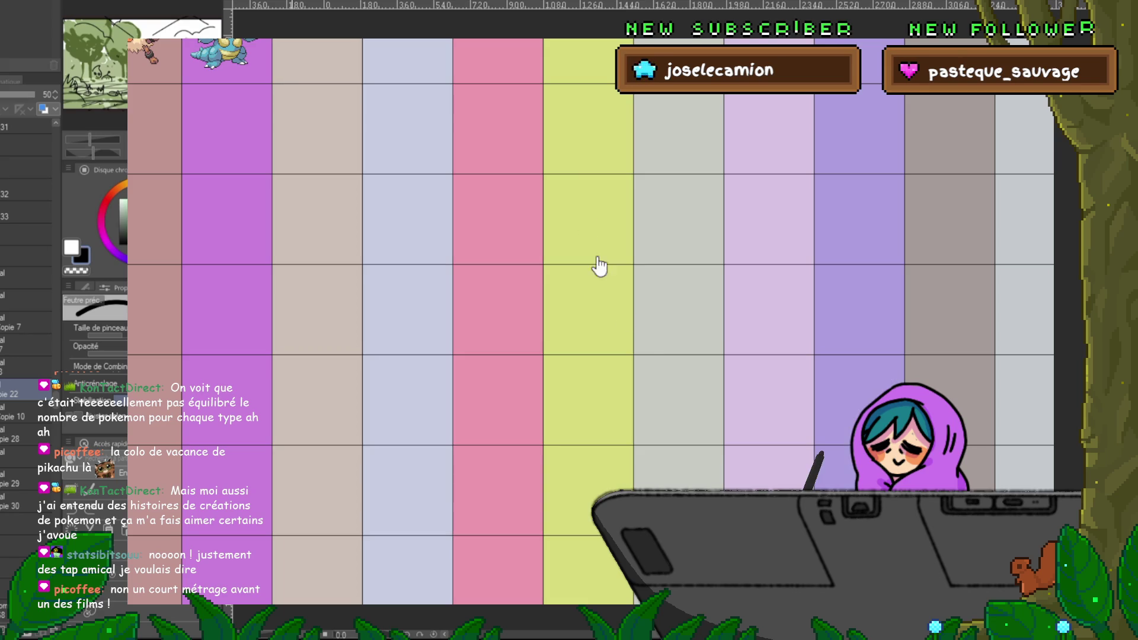
{"action": "scroll", "coordinate": [350, 132], "scroll_direction": "up", "scroll_amount": 2}
{"action": "left_click", "coordinate": [329, 164]}
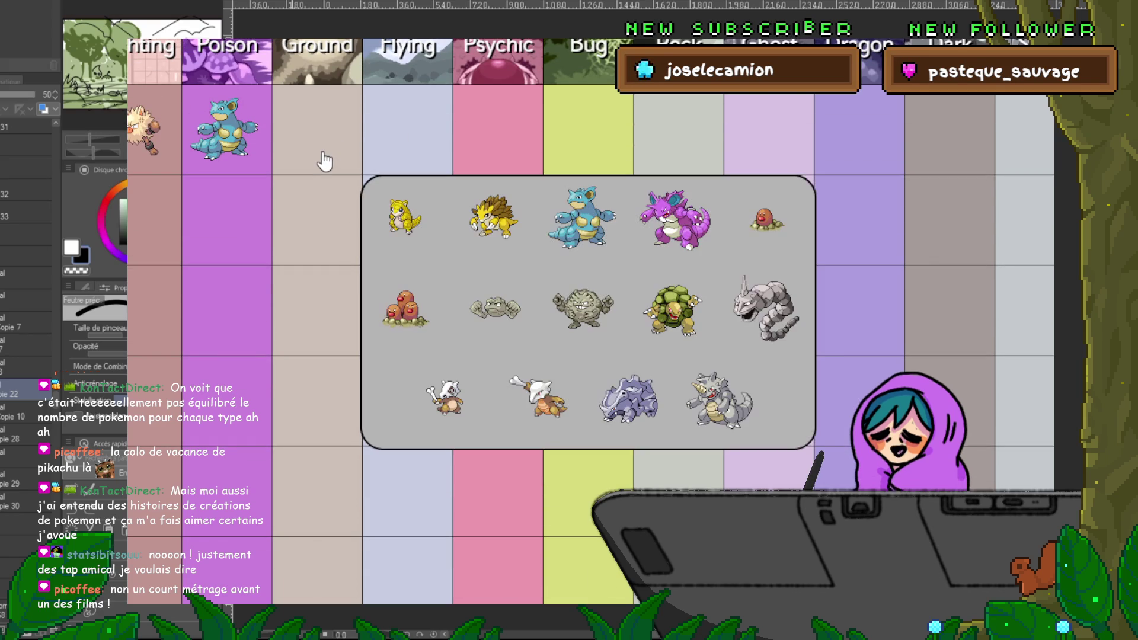
Step: Choose Cubone for Gen I Ground and close a stray picker without selecting anything
{"action": "left_click", "coordinate": [445, 400]}
{"action": "left_click", "coordinate": [345, 141]}
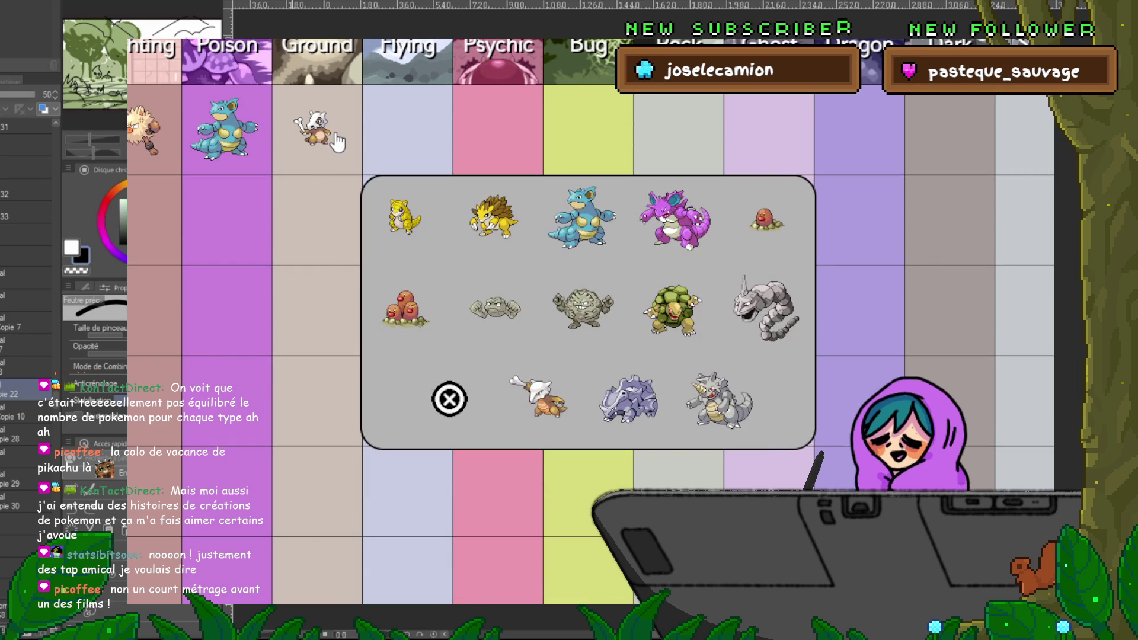
{"action": "left_click", "coordinate": [871, 372]}
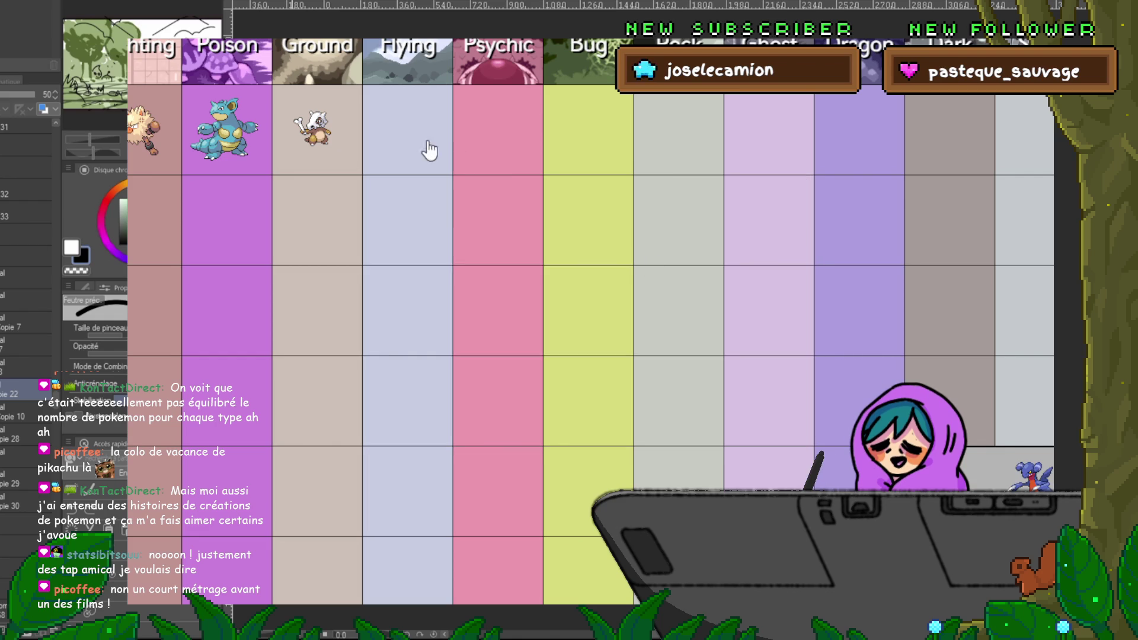
{"action": "left_click", "coordinate": [415, 141]}
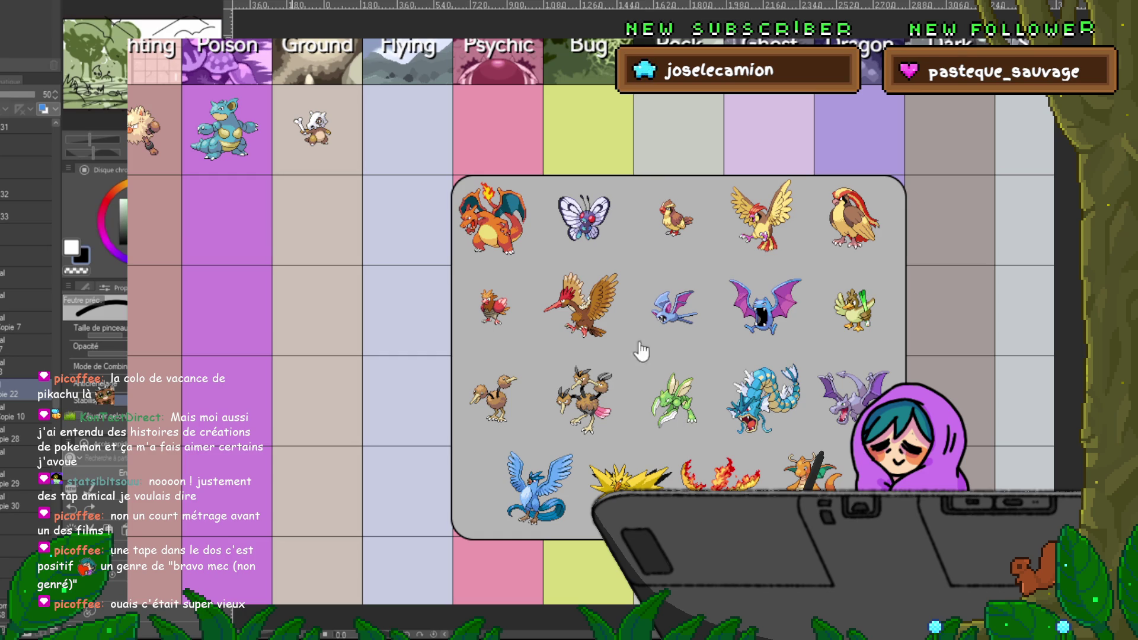
Step: Pick Scyther for the Gen I Flying slot and Slowpoke for Psychic
{"action": "left_click", "coordinate": [676, 415]}
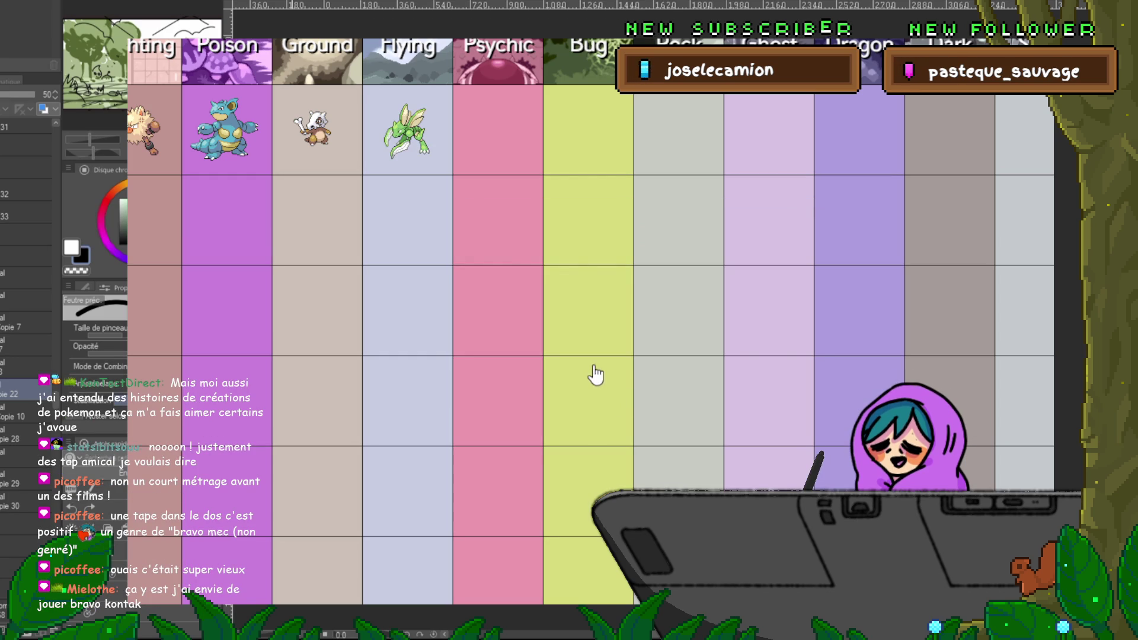
{"action": "left_click", "coordinate": [524, 154]}
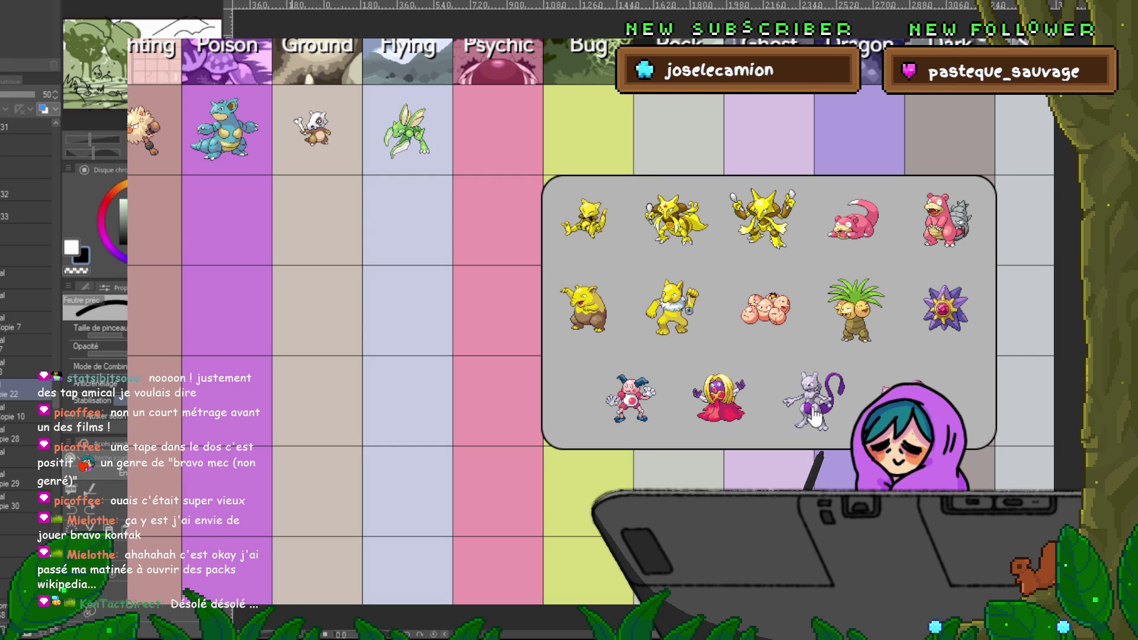
{"action": "left_click", "coordinate": [868, 234]}
Step: Make Butterfree the Bug favourite and Rhydon the Rock favourite
{"action": "left_click", "coordinate": [585, 127]}
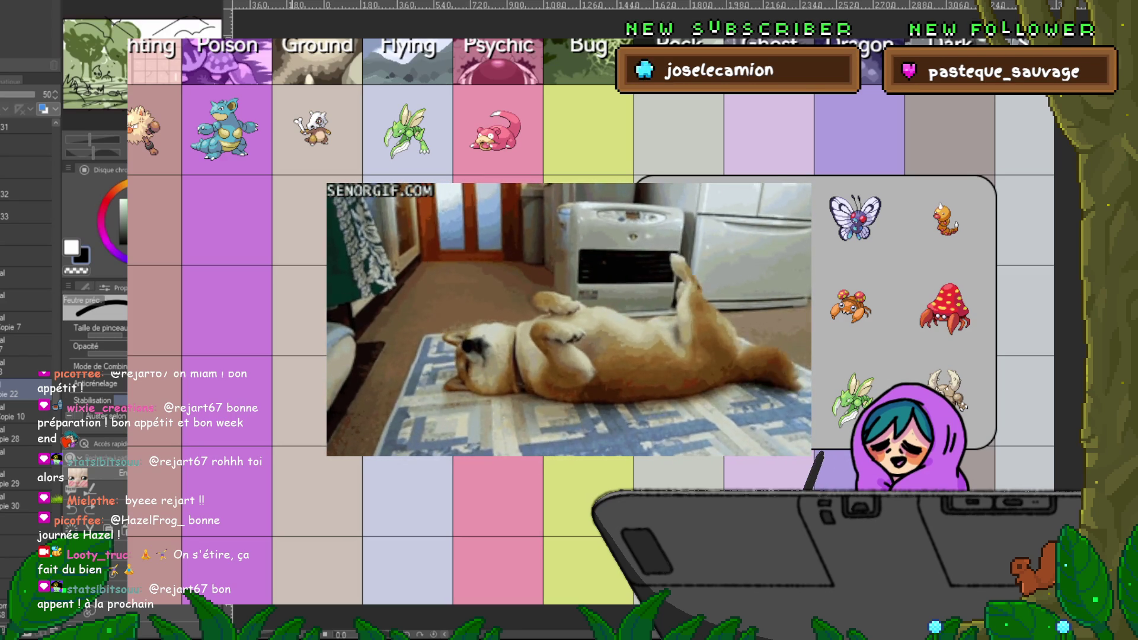
{"action": "scroll", "coordinate": [769, 325], "scroll_direction": "right", "scroll_amount": 5}
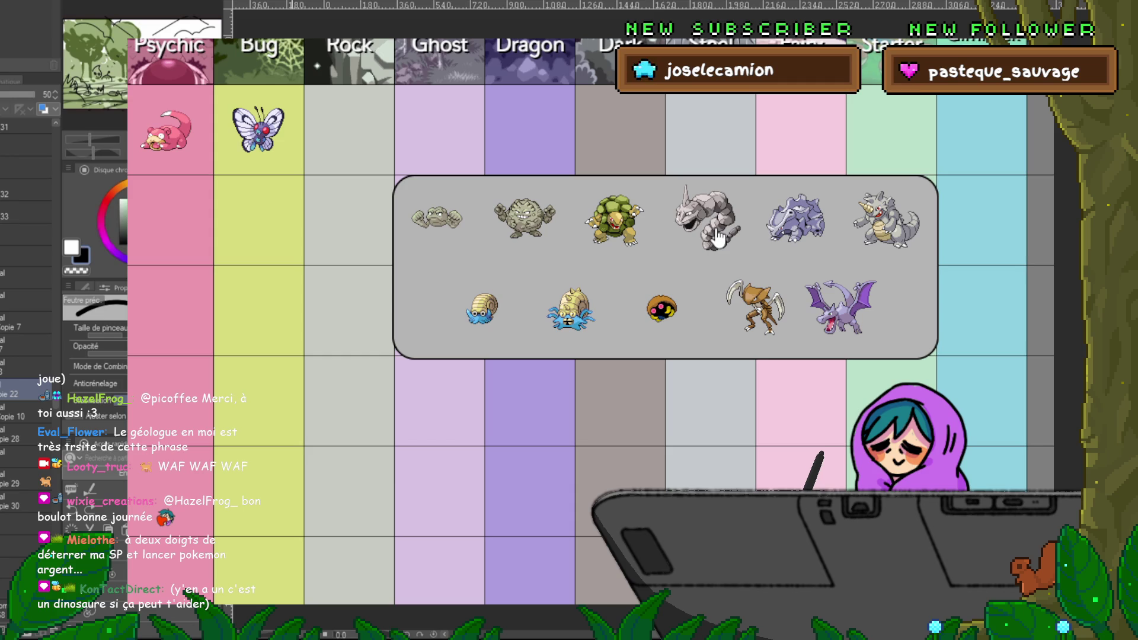
{"action": "left_click", "coordinate": [890, 229]}
Step: Swap the Gen I Rock pick from Rhydon to Omanyte and choose Gengar for Ghost
{"action": "left_click", "coordinate": [353, 151]}
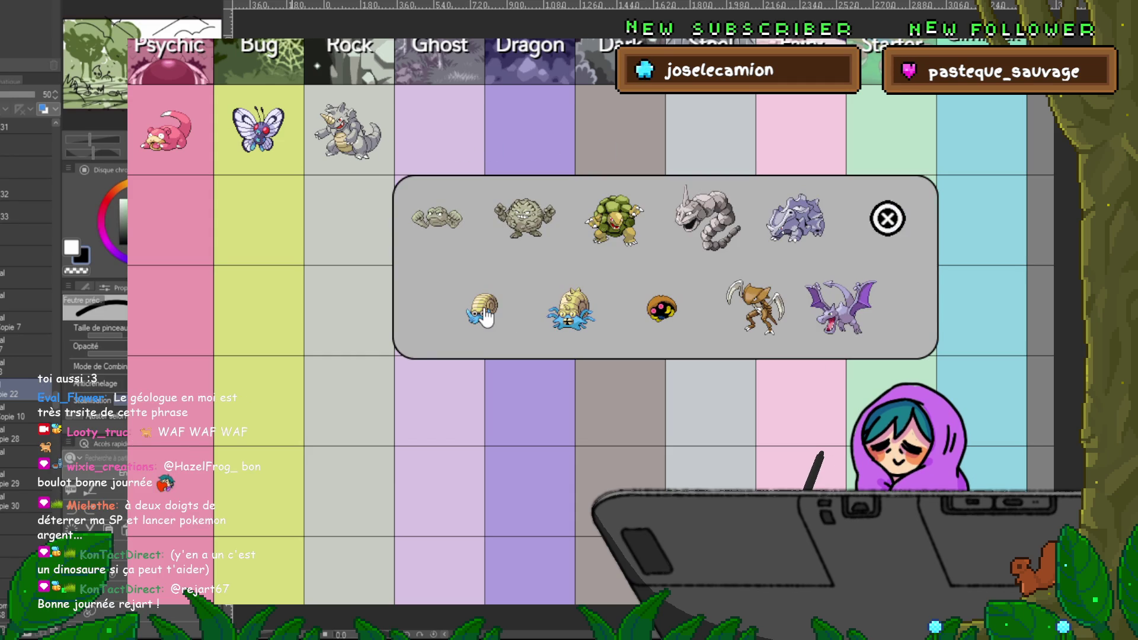
{"action": "left_click", "coordinate": [483, 317]}
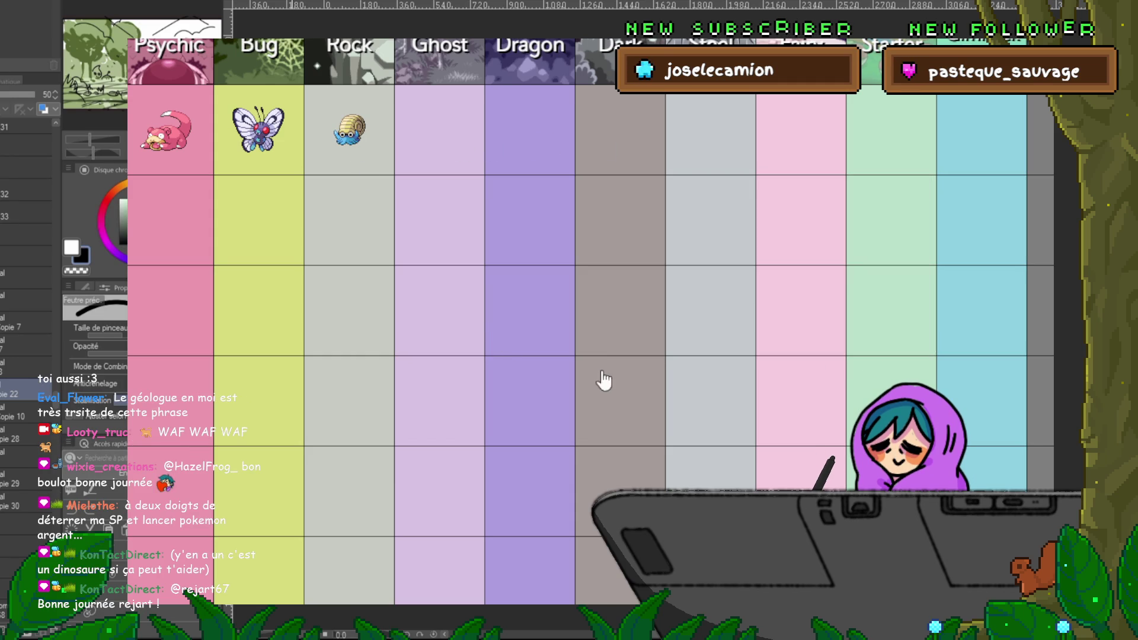
{"action": "left_click", "coordinate": [460, 131]}
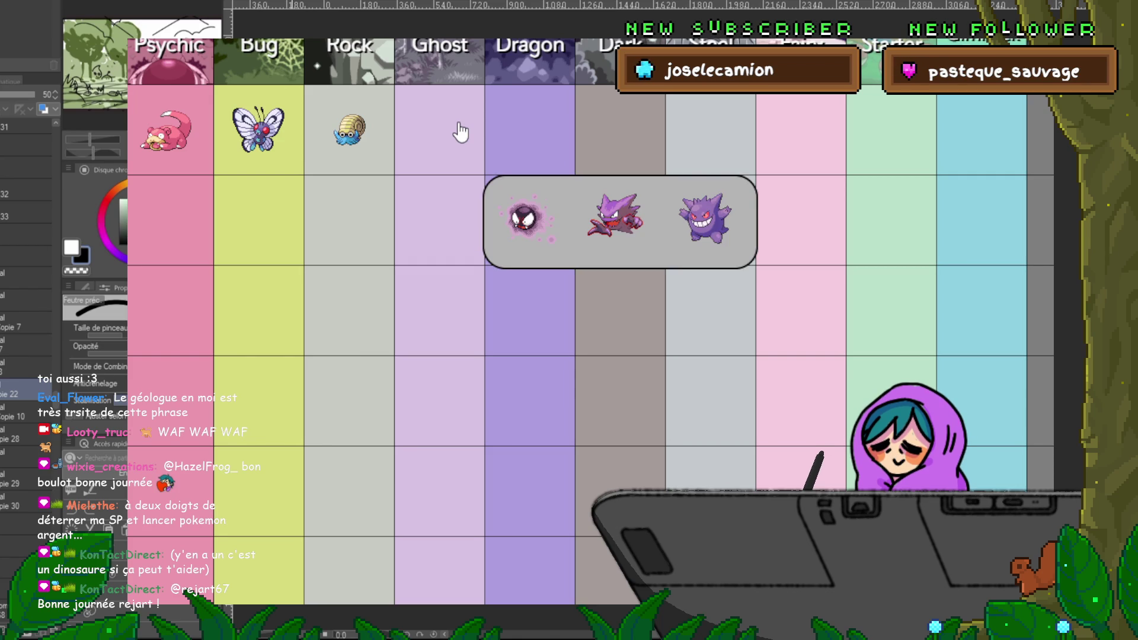
{"action": "left_click", "coordinate": [708, 235]}
Step: Pick Dratini for Dragon and Magneton for Steel in the Gen I row
{"action": "left_click", "coordinate": [539, 157]}
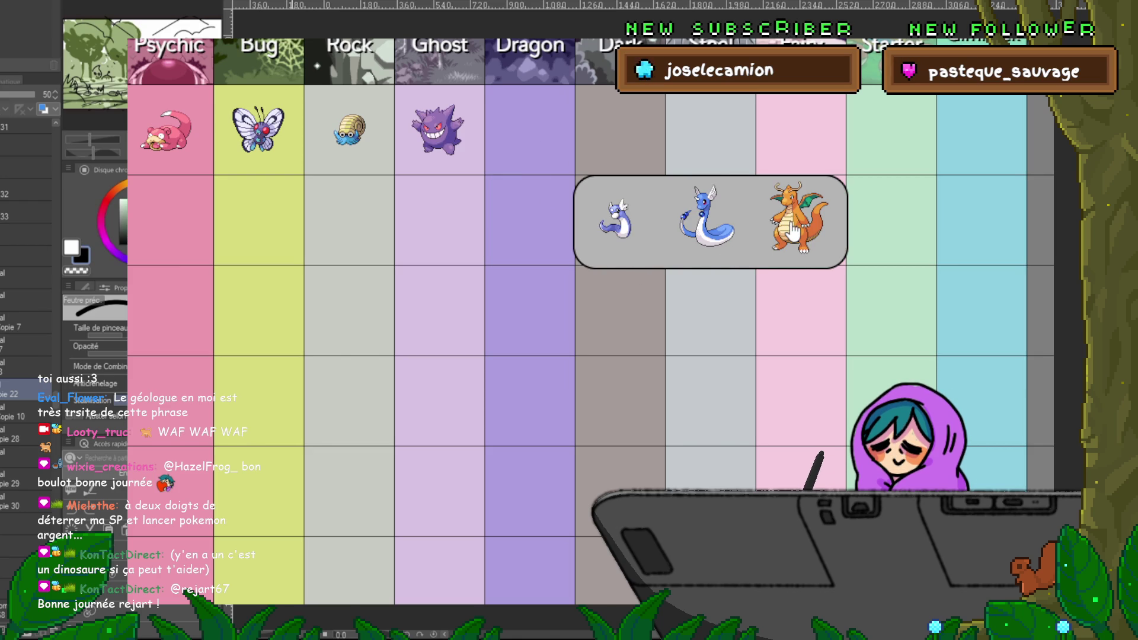
{"action": "left_click", "coordinate": [604, 235]}
{"action": "left_click", "coordinate": [627, 148]}
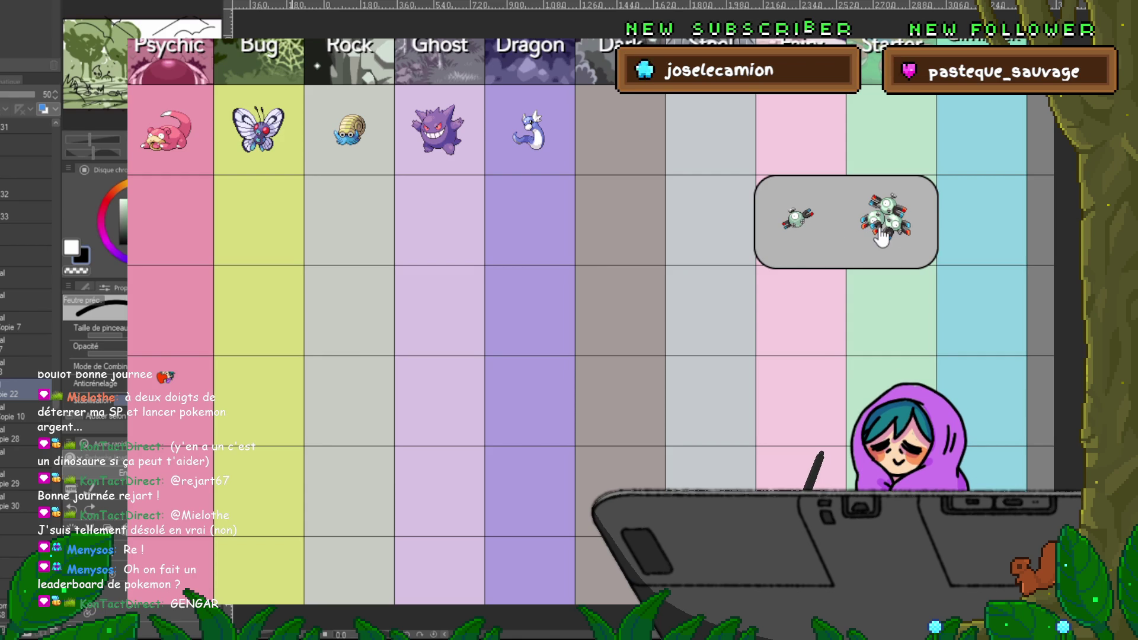
{"action": "left_click", "coordinate": [881, 236]}
Step: Choose Jigglypuff for the Gen I Fairy slot and Charmander for the Starter slot
{"action": "left_click", "coordinate": [787, 122]}
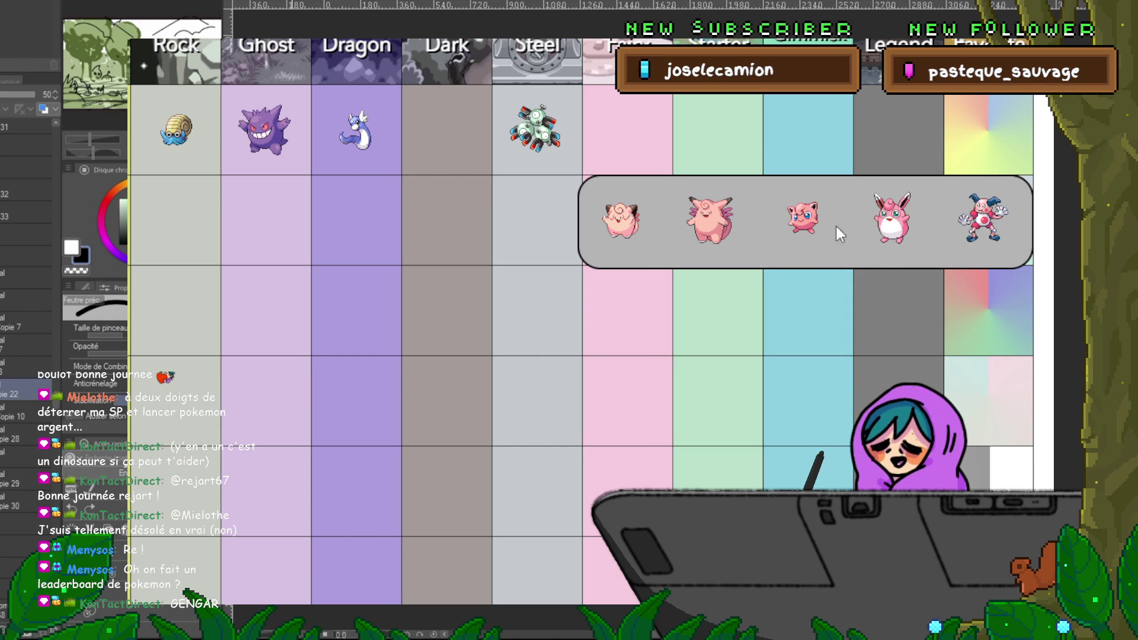
{"action": "left_click", "coordinate": [806, 224]}
{"action": "left_click", "coordinate": [732, 117]}
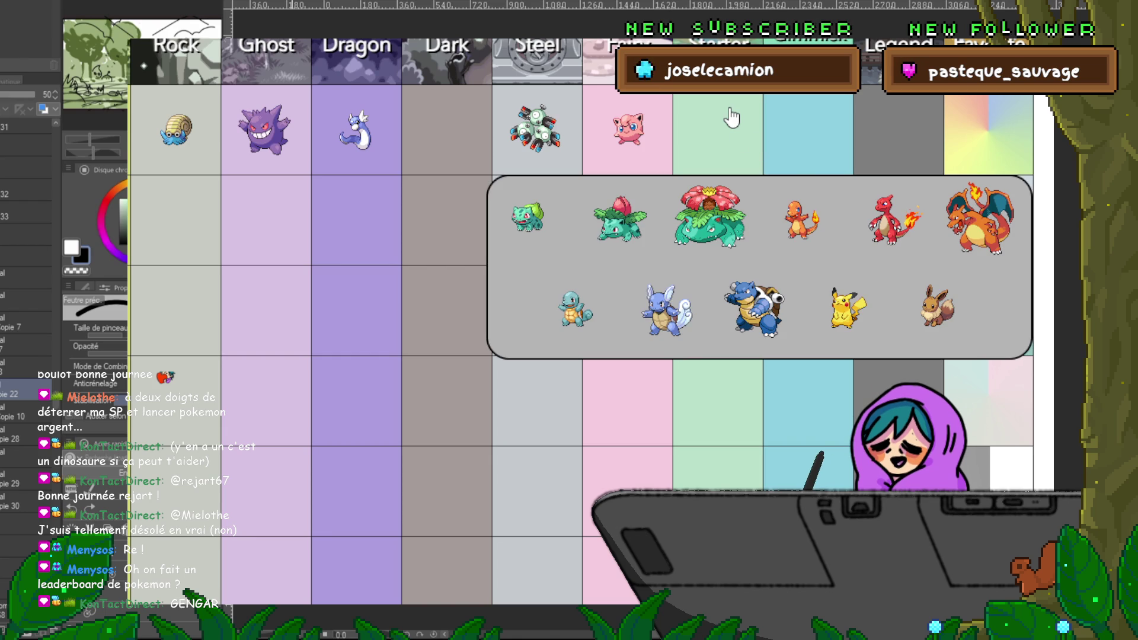
{"action": "left_click", "coordinate": [809, 217]}
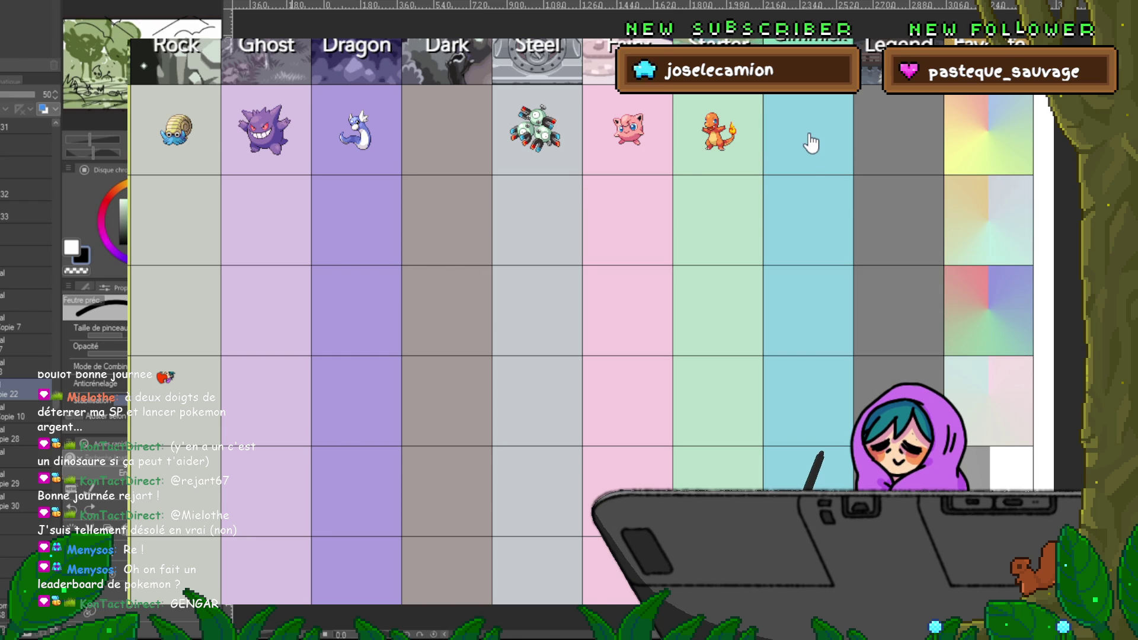
{"action": "left_click", "coordinate": [809, 143]}
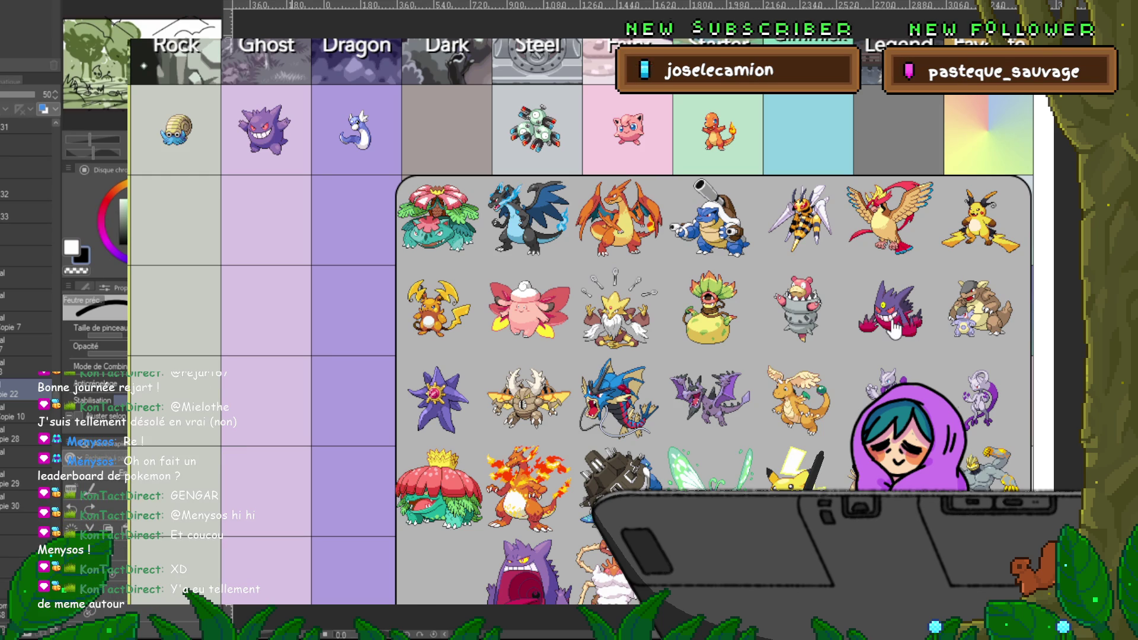
Step: Put Starmie in Mega, Mewtwo in Legendary and Snorlax as overall Gen I favourite
{"action": "left_click", "coordinate": [436, 413]}
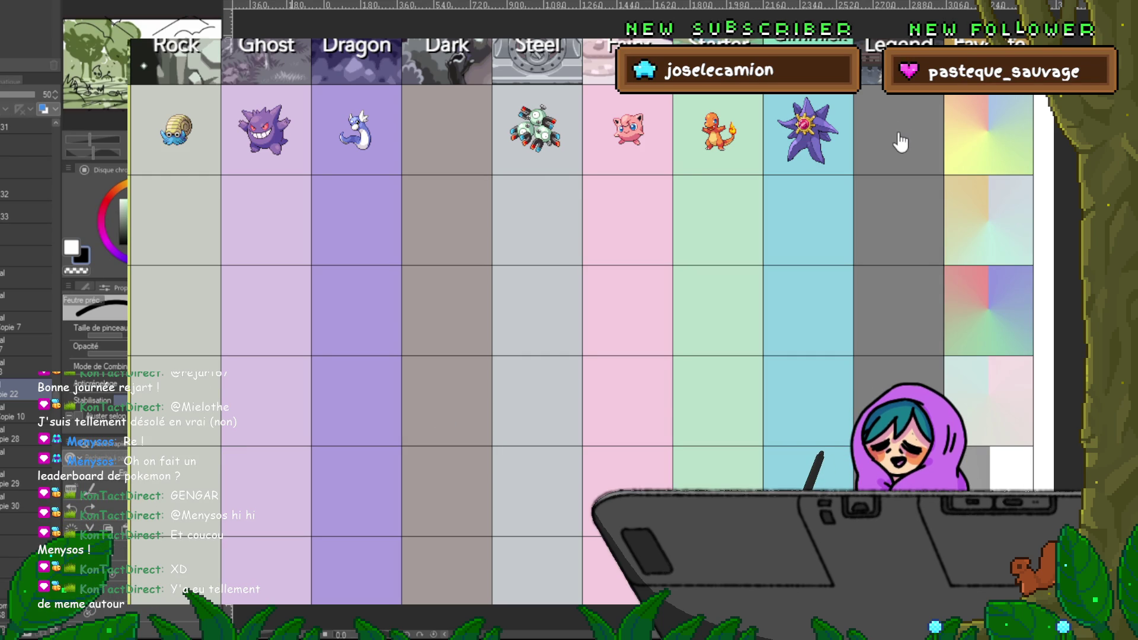
{"action": "left_click", "coordinate": [896, 153]}
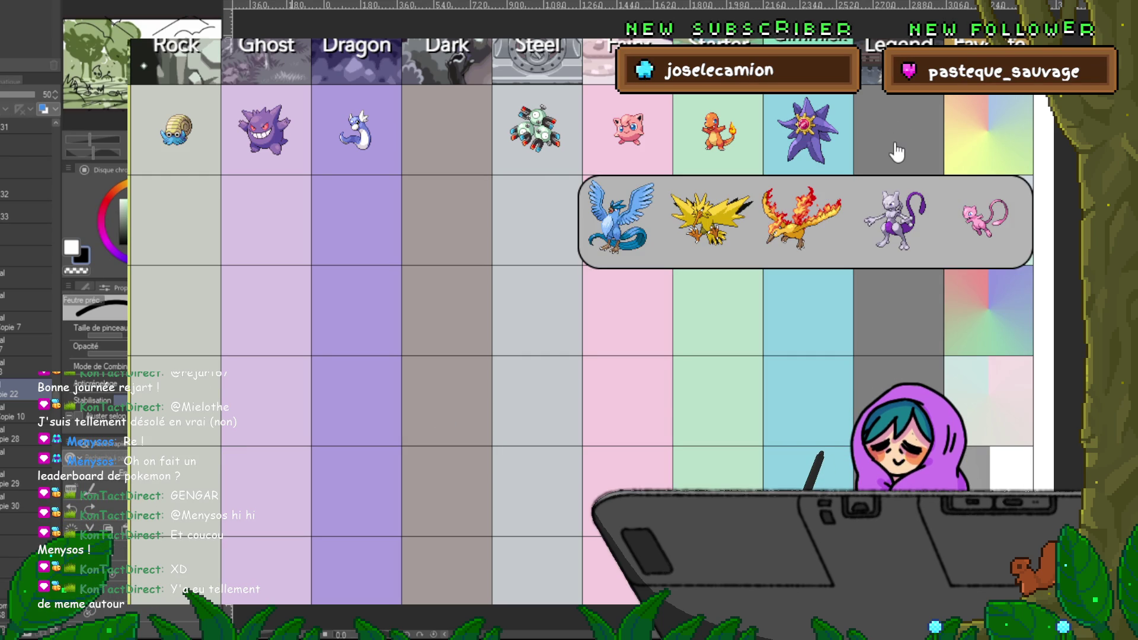
{"action": "left_click", "coordinate": [895, 234]}
{"action": "left_click", "coordinate": [978, 146]}
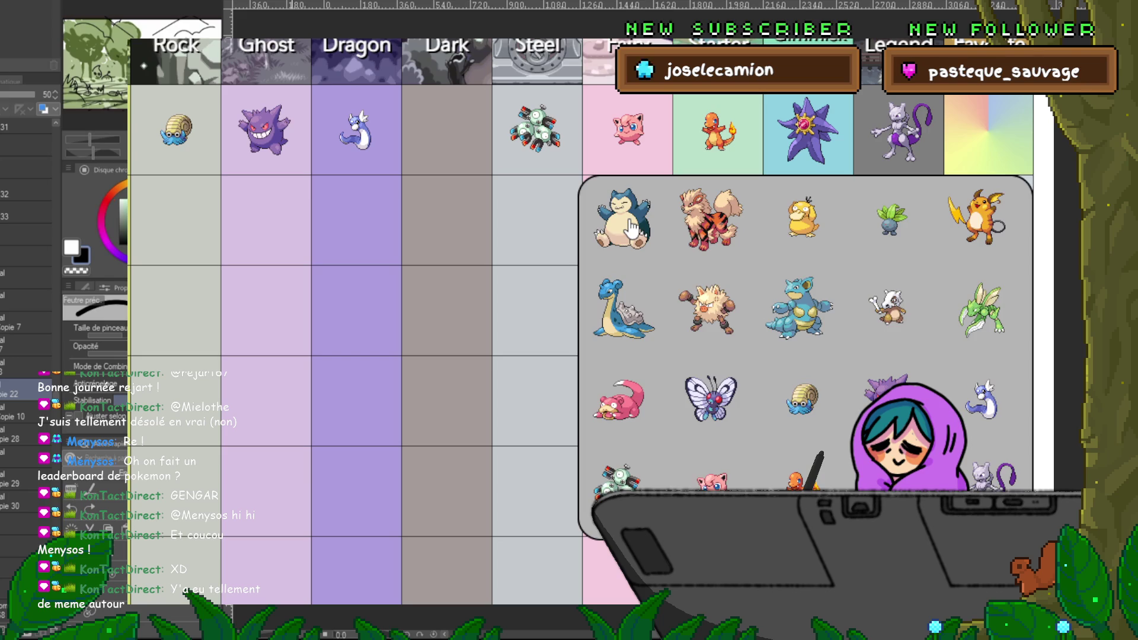
{"action": "left_click", "coordinate": [631, 229]}
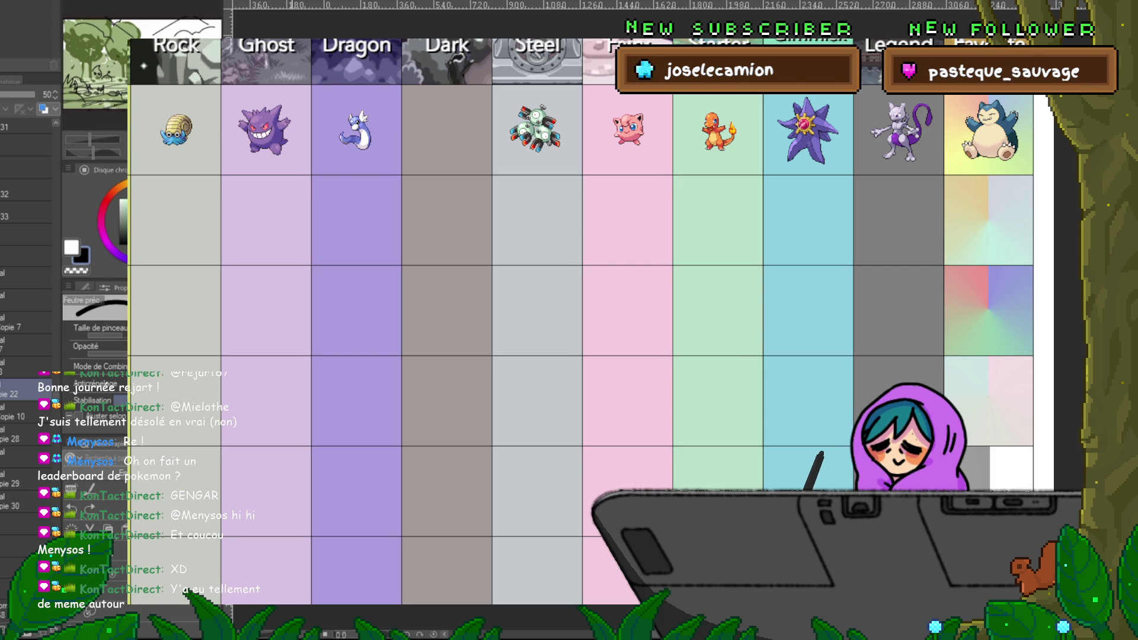
{"action": "scroll", "coordinate": [590, 311], "scroll_direction": "left", "scroll_amount": 3}
{"action": "scroll", "coordinate": [590, 311], "scroll_direction": "right", "scroll_amount": 3}
{"action": "scroll", "coordinate": [591, 311], "scroll_direction": "left", "scroll_amount": 5}
{"action": "scroll", "coordinate": [590, 311], "scroll_direction": "left", "scroll_amount": 5}
{"action": "scroll", "coordinate": [590, 311], "scroll_direction": "left", "scroll_amount": 3}
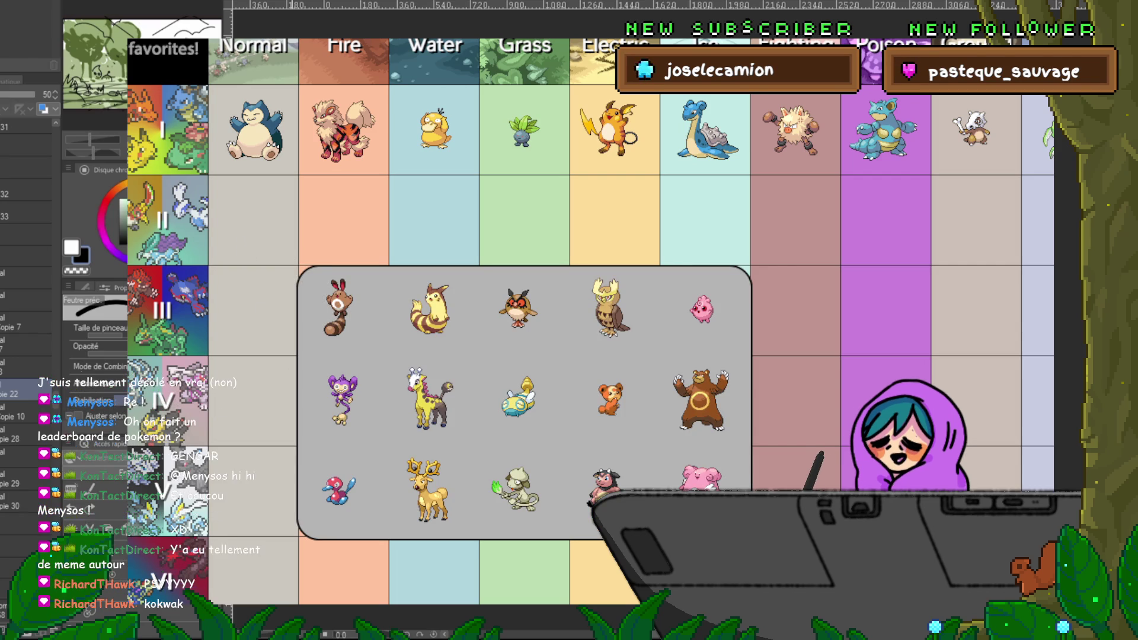
{"action": "left_click", "coordinate": [242, 230]}
{"action": "scroll", "coordinate": [592, 320], "scroll_direction": "down", "scroll_amount": 2}
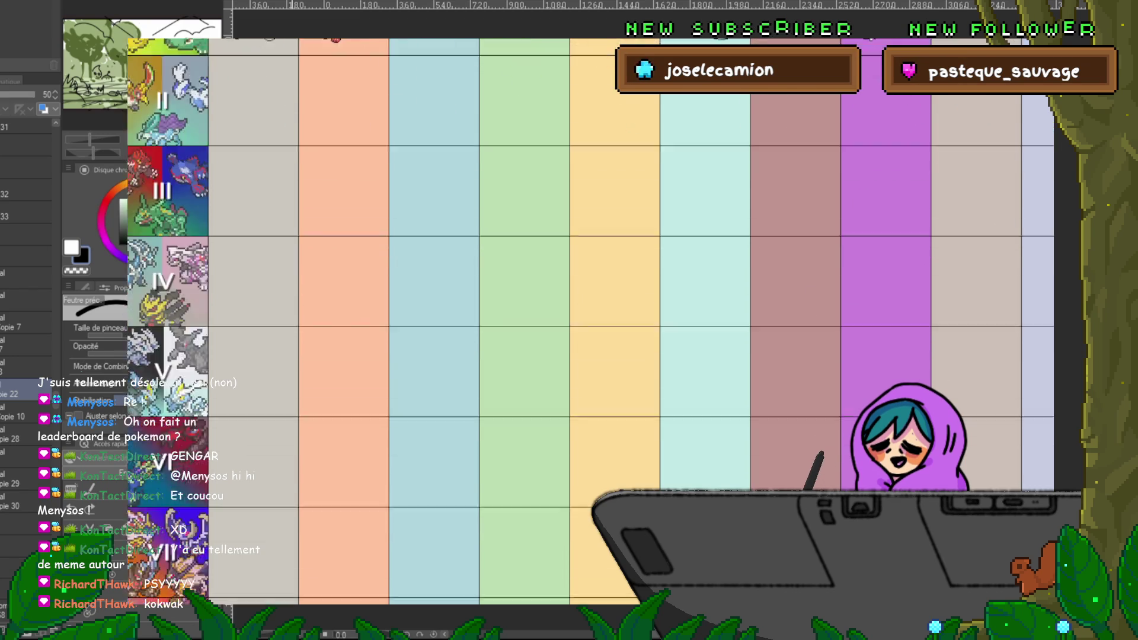
{"action": "scroll", "coordinate": [593, 319], "scroll_direction": "down", "scroll_amount": 8}
{"action": "scroll", "coordinate": [592, 320], "scroll_direction": "up", "scroll_amount": 7}
{"action": "scroll", "coordinate": [593, 320], "scroll_direction": "up", "scroll_amount": 3}
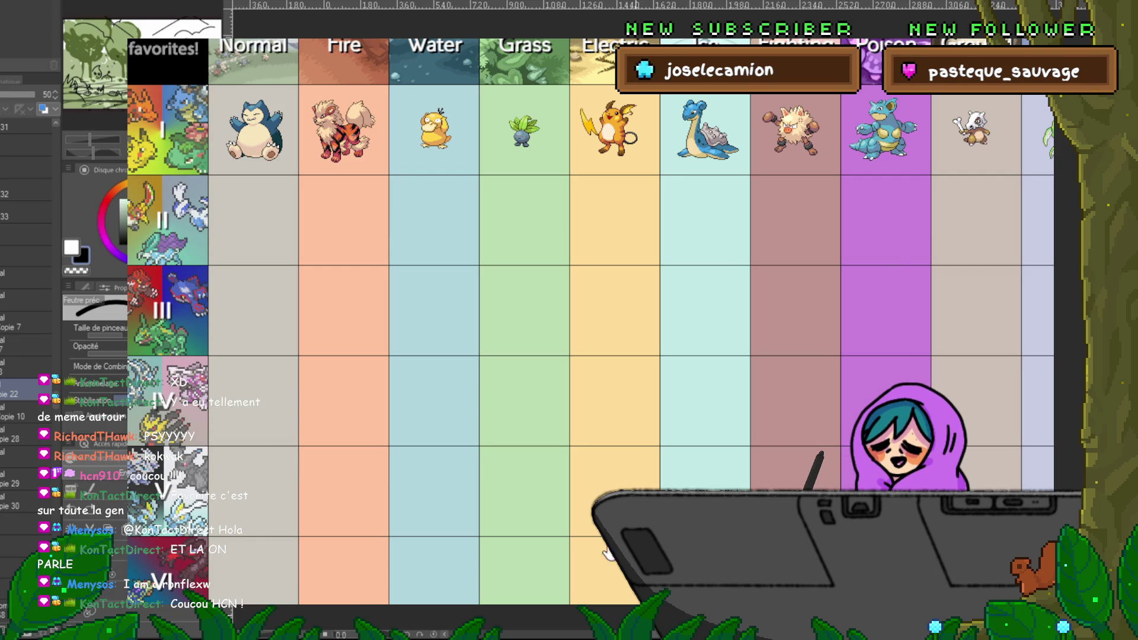
{"action": "scroll", "coordinate": [999, 158], "scroll_direction": "right", "scroll_amount": 2}
{"action": "scroll", "coordinate": [999, 159], "scroll_direction": "right", "scroll_amount": 6}
{"action": "scroll", "coordinate": [999, 159], "scroll_direction": "right", "scroll_amount": 2}
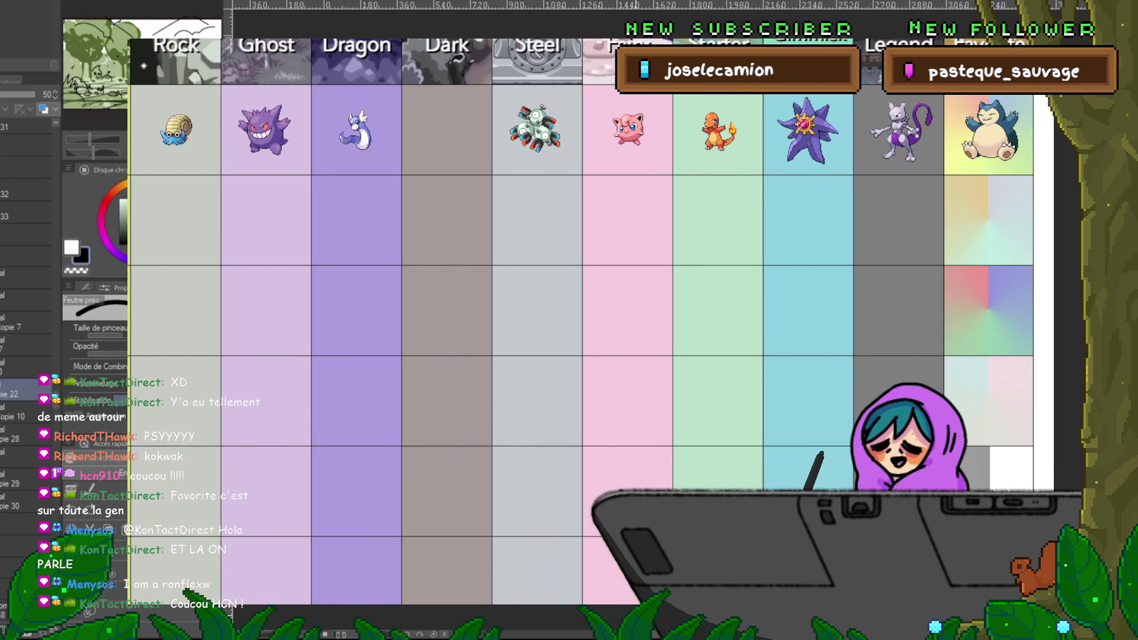
{"action": "left_click", "coordinate": [997, 113]}
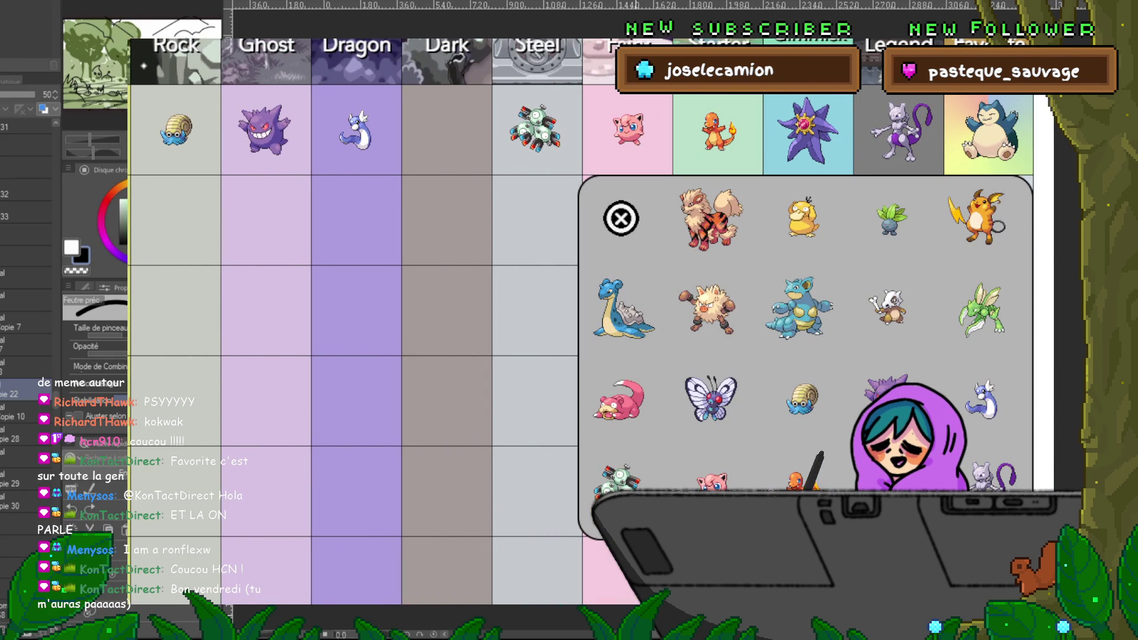
{"action": "scroll", "coordinate": [411, 350], "scroll_direction": "down", "scroll_amount": 2}
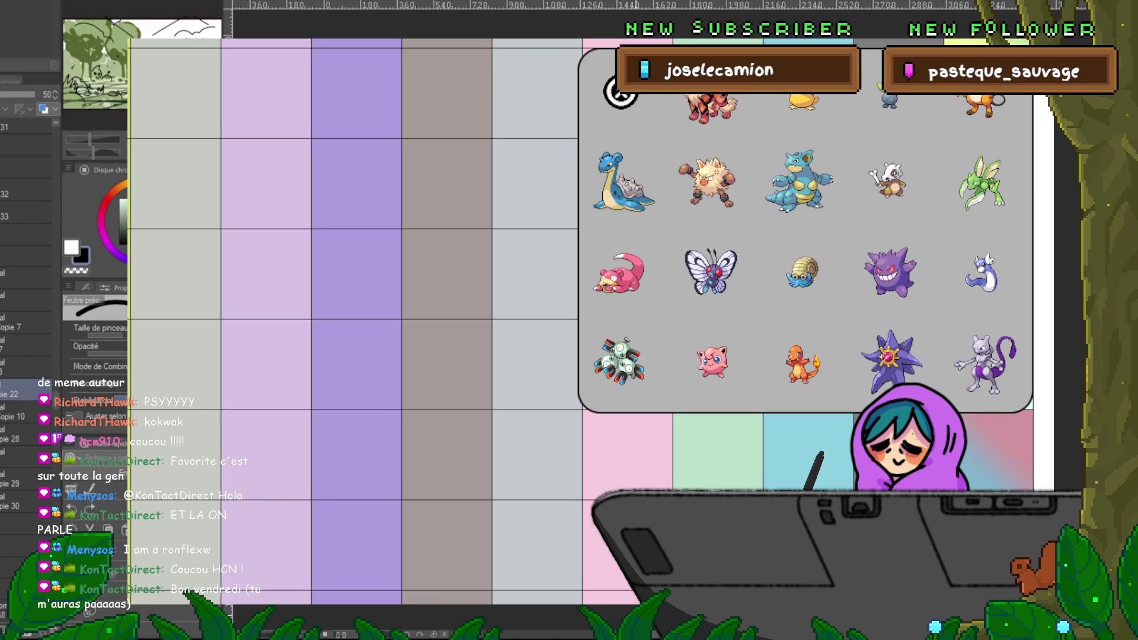
{"action": "scroll", "coordinate": [412, 351], "scroll_direction": "down", "scroll_amount": 1}
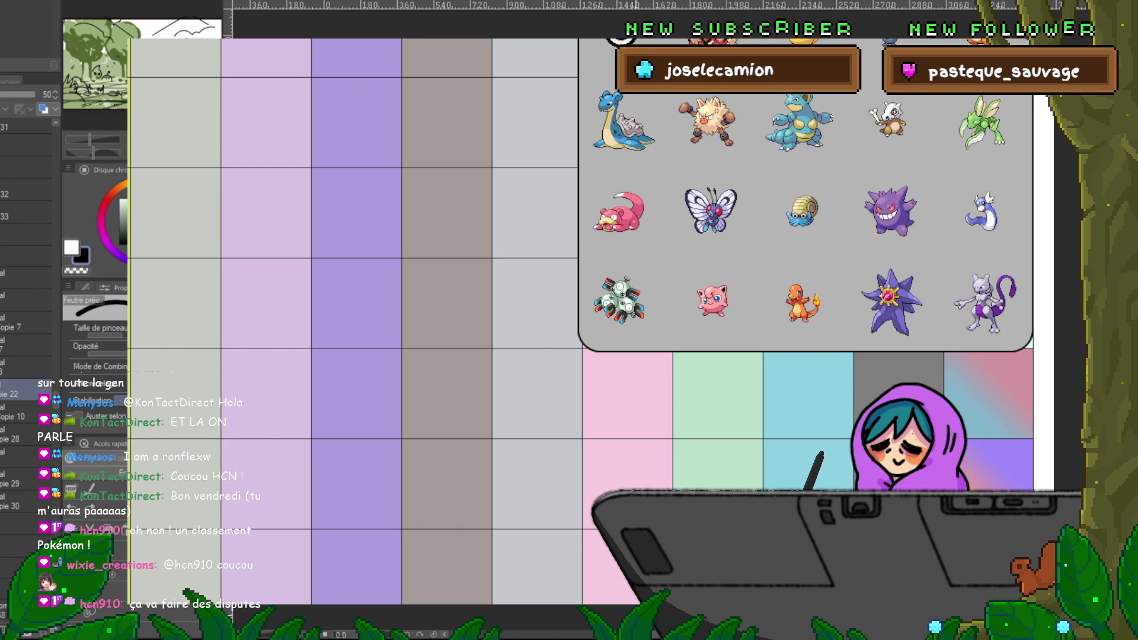
{"action": "scroll", "coordinate": [415, 267], "scroll_direction": "down", "scroll_amount": 2}
{"action": "scroll", "coordinate": [415, 266], "scroll_direction": "down", "scroll_amount": 1}
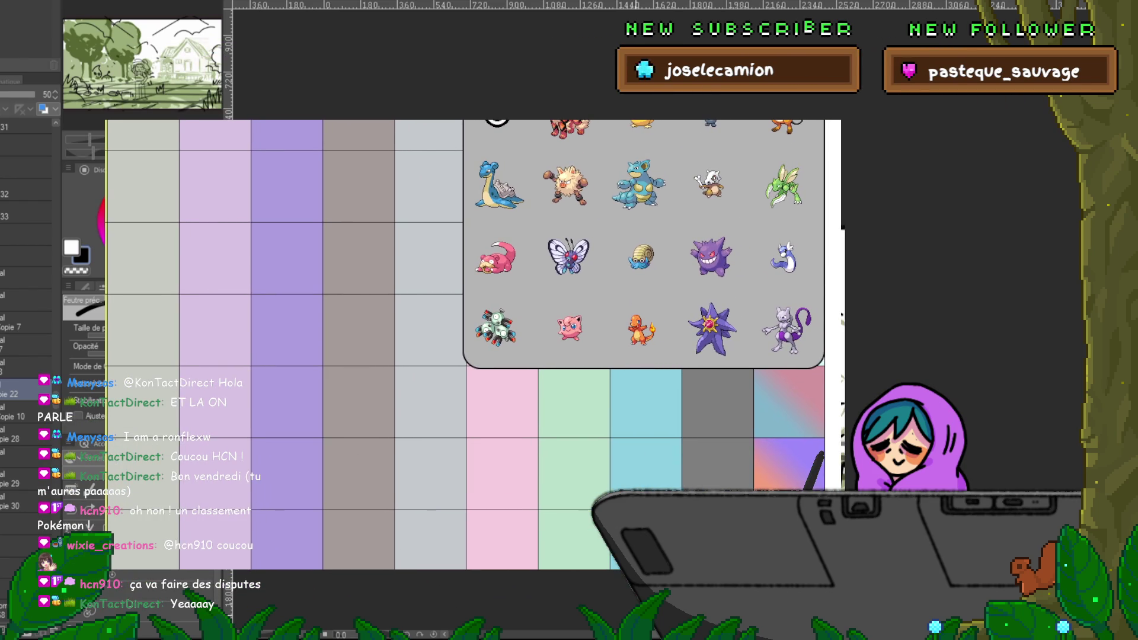
{"action": "left_click_drag", "start_coordinate": [414, 266], "coordinate": [432, 306]}
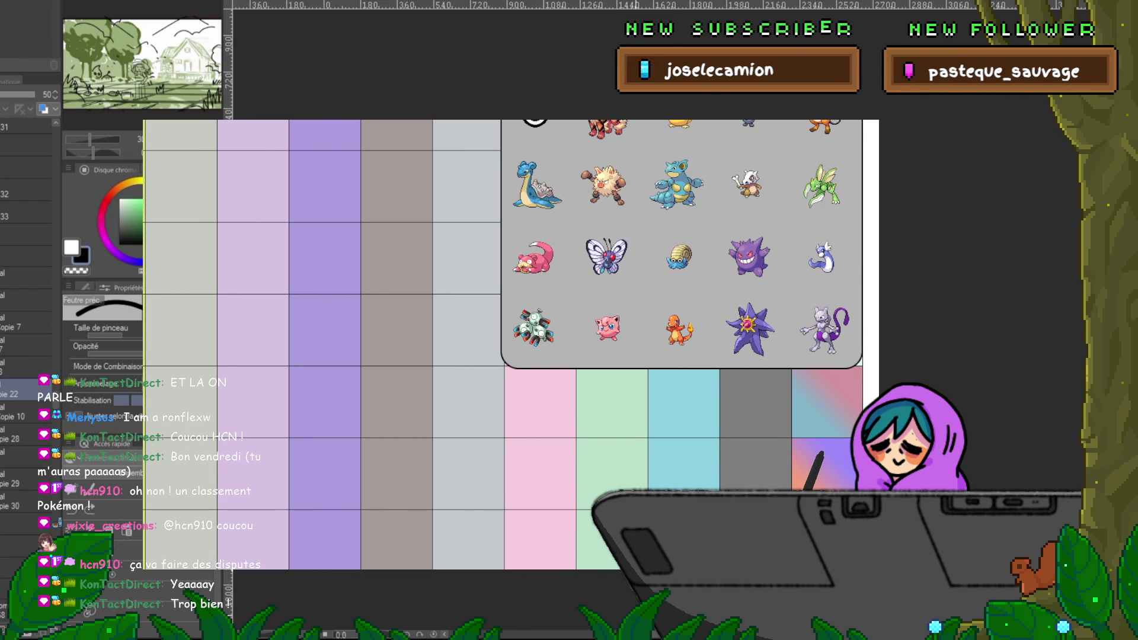
{"action": "scroll", "coordinate": [678, 440], "scroll_direction": "up", "scroll_amount": 2}
{"action": "scroll", "coordinate": [678, 441], "scroll_direction": "up", "scroll_amount": 1}
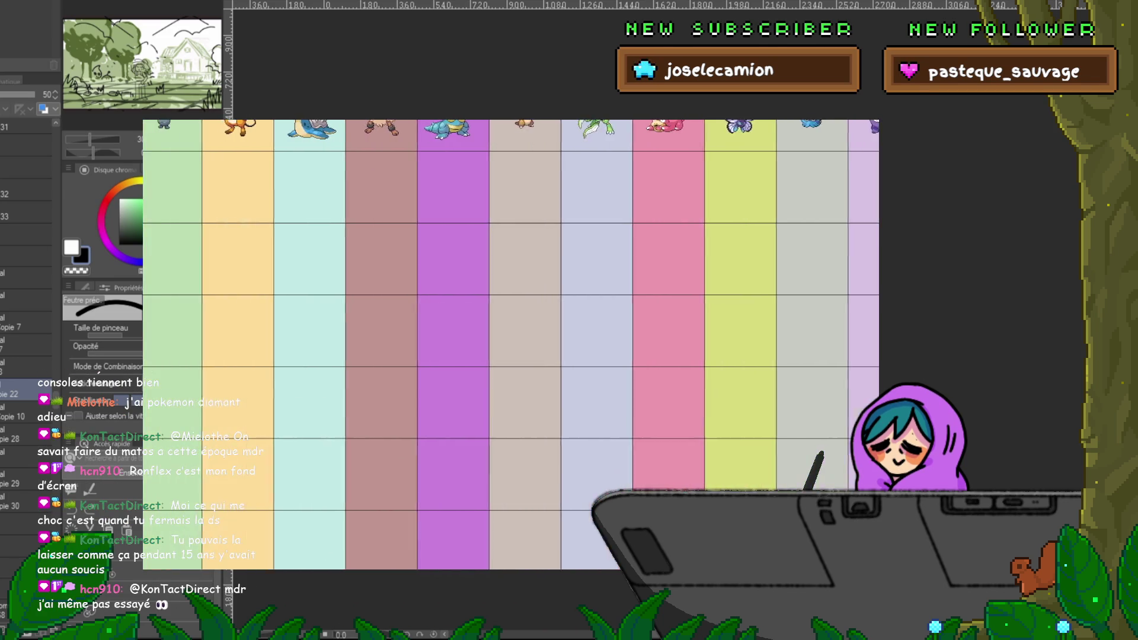
{"action": "left_click_drag", "start_coordinate": [17, 511], "coordinate": [309, 511]}
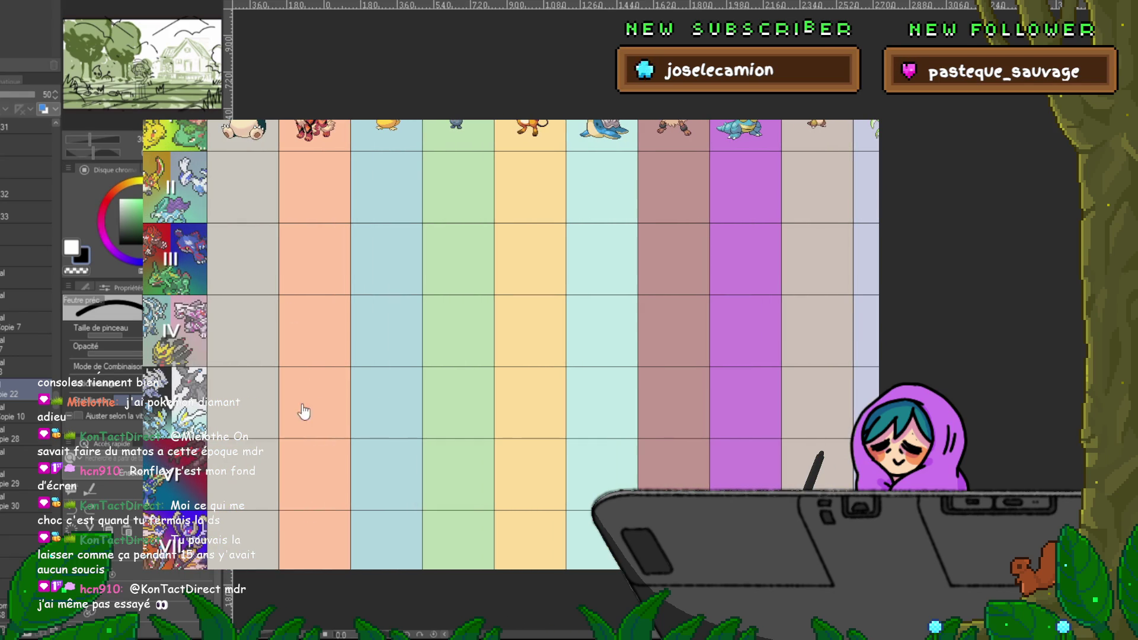
Step: Preview the Normal-type pickers for Gens II, VI, VIII, IX and VII, returning to Gen II
{"action": "left_click", "coordinate": [236, 162]}
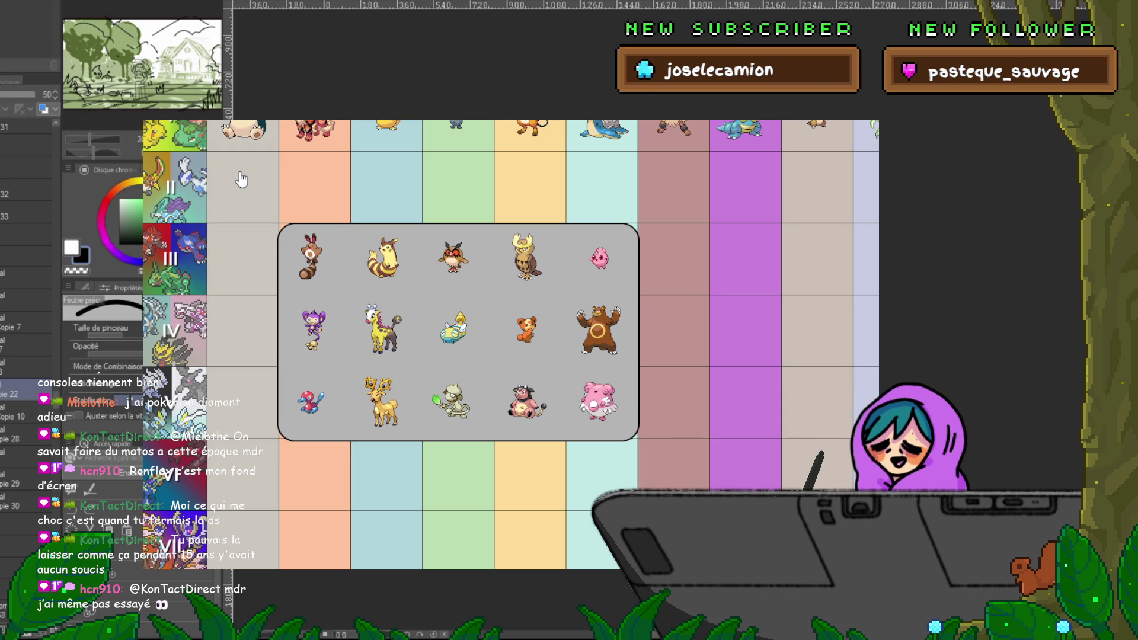
{"action": "left_click", "coordinate": [222, 483]}
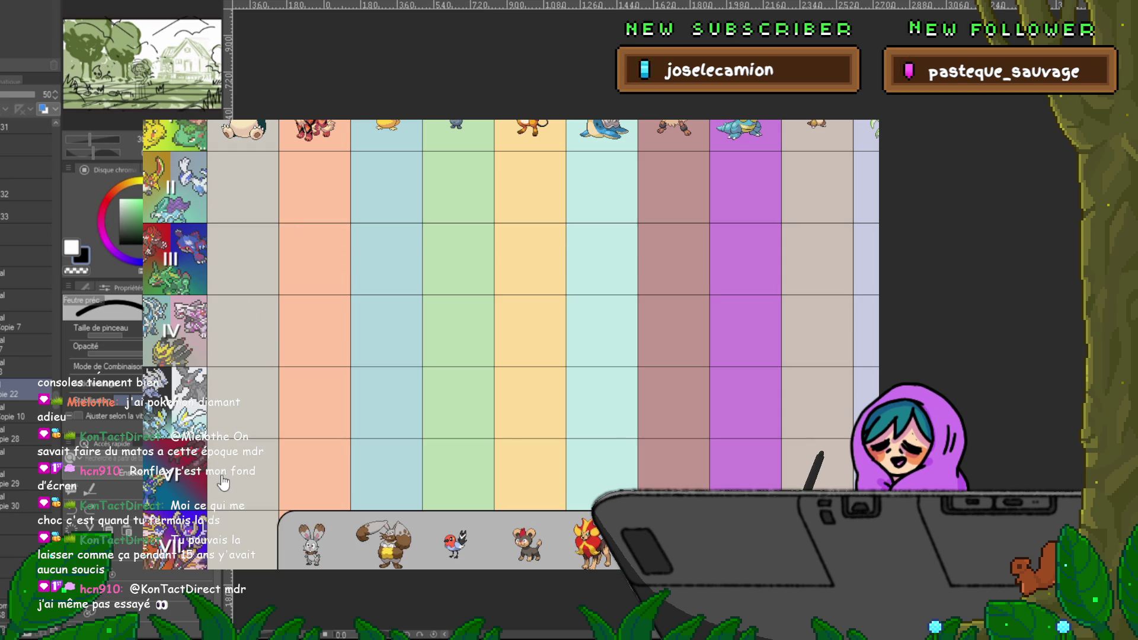
{"action": "left_click", "coordinate": [222, 483]}
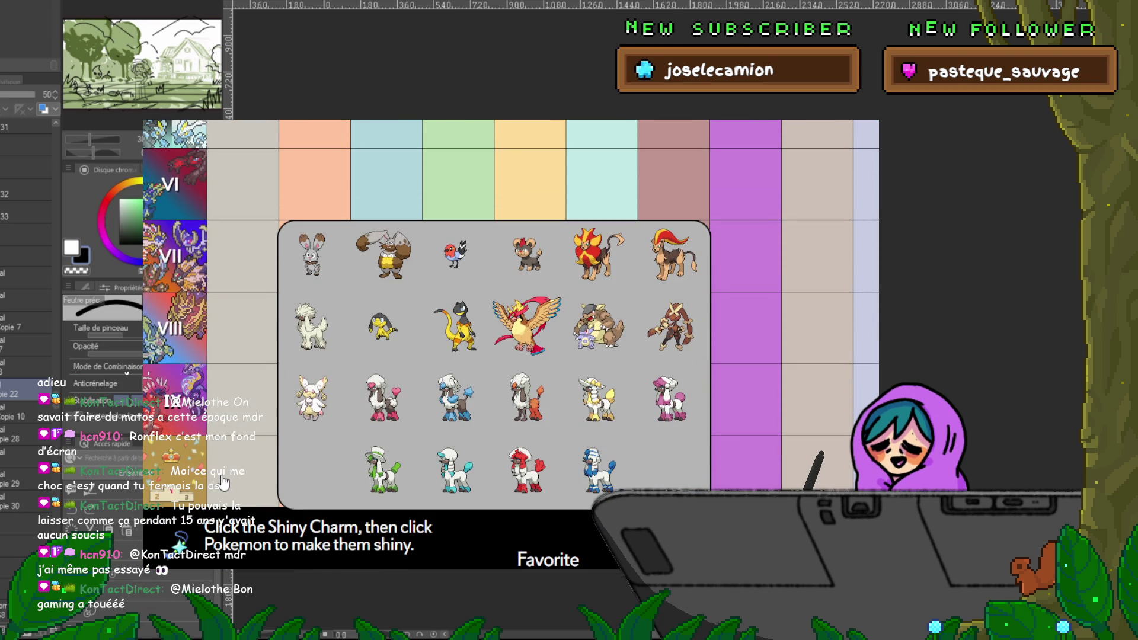
{"action": "left_click", "coordinate": [236, 329]}
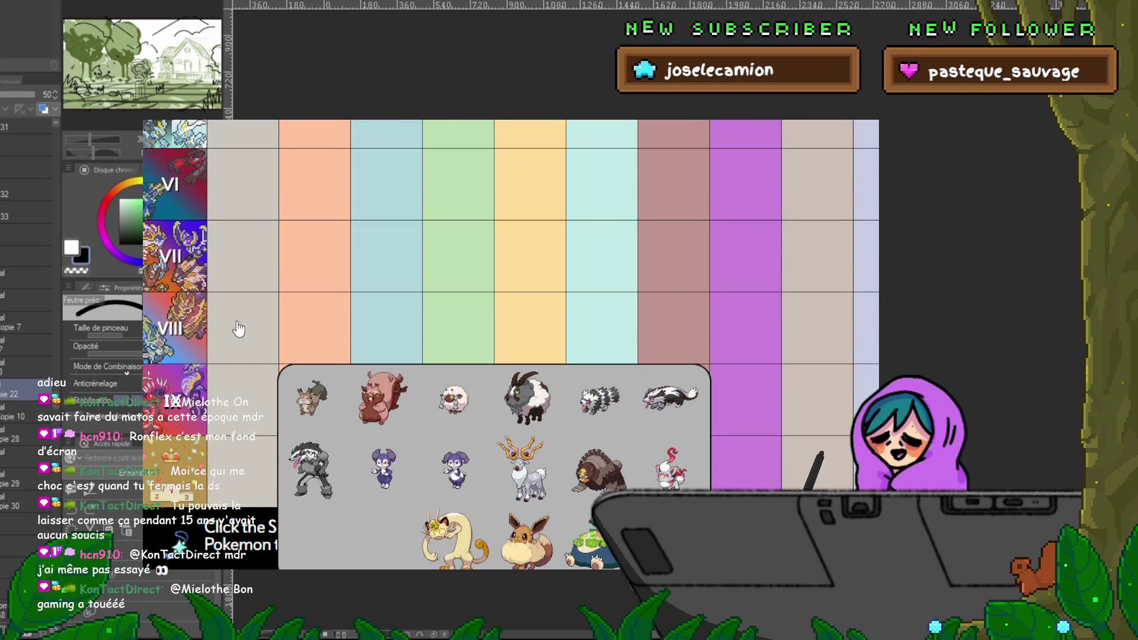
{"action": "left_click", "coordinate": [235, 393]}
{"action": "left_click", "coordinate": [237, 284]}
{"action": "scroll", "coordinate": [237, 283], "scroll_direction": "up", "scroll_amount": 5}
{"action": "left_click", "coordinate": [236, 282]}
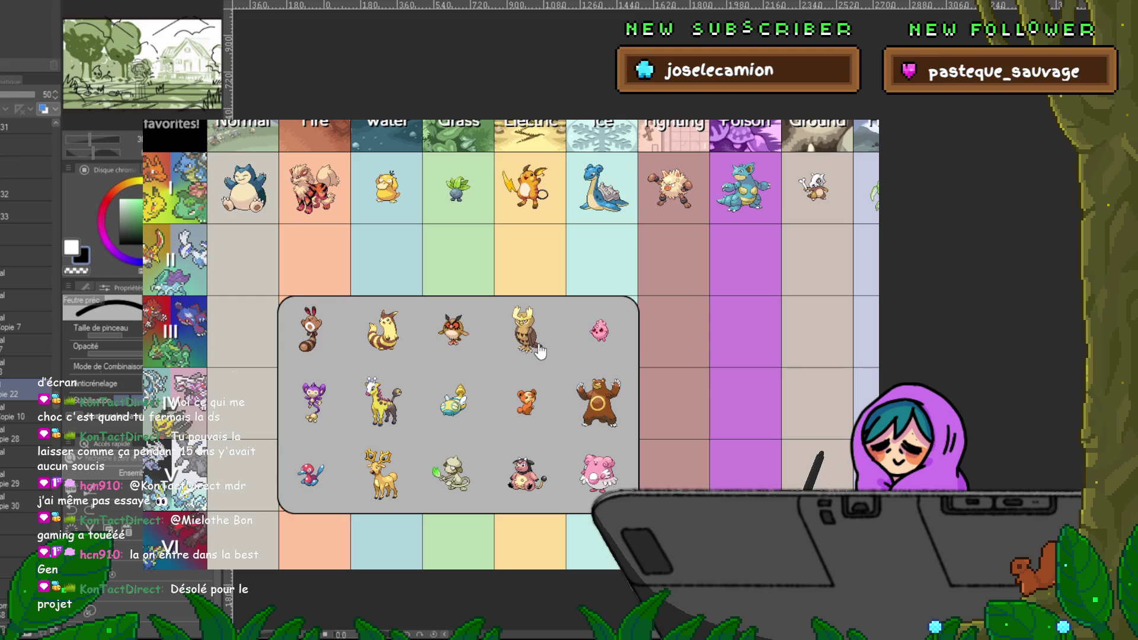
Step: Compare the Gen IV, VI, VII and VIII Normal-type pickers, ending back on Gen II
{"action": "left_click", "coordinate": [244, 389]}
{"action": "scroll", "coordinate": [419, 407], "scroll_direction": "down", "scroll_amount": 3}
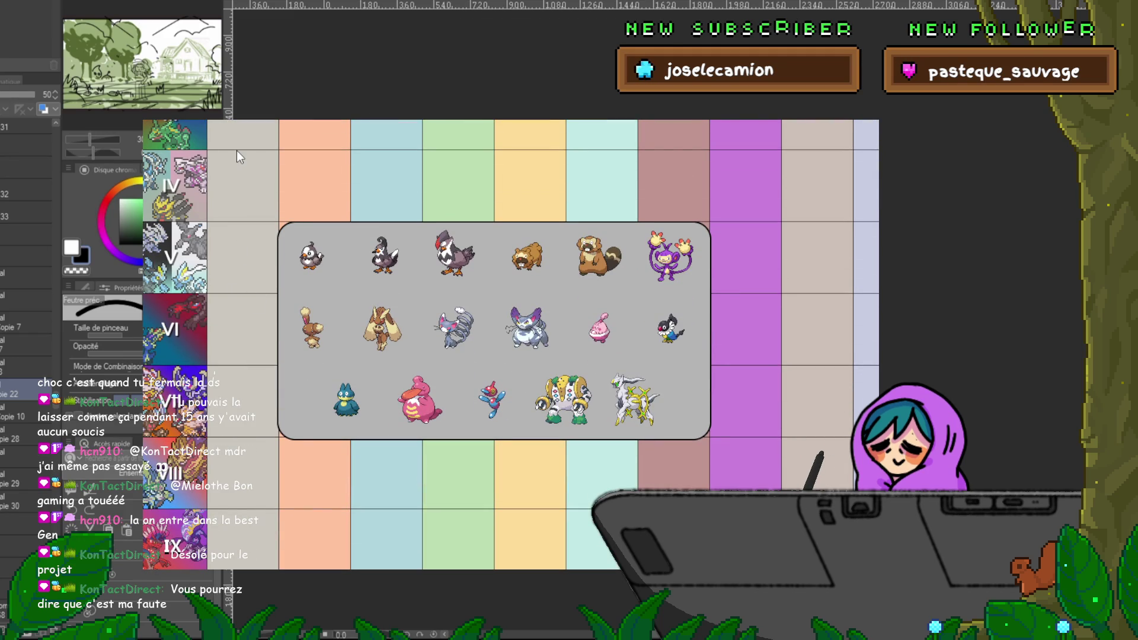
{"action": "left_click", "coordinate": [238, 192]}
{"action": "left_click", "coordinate": [238, 192]}
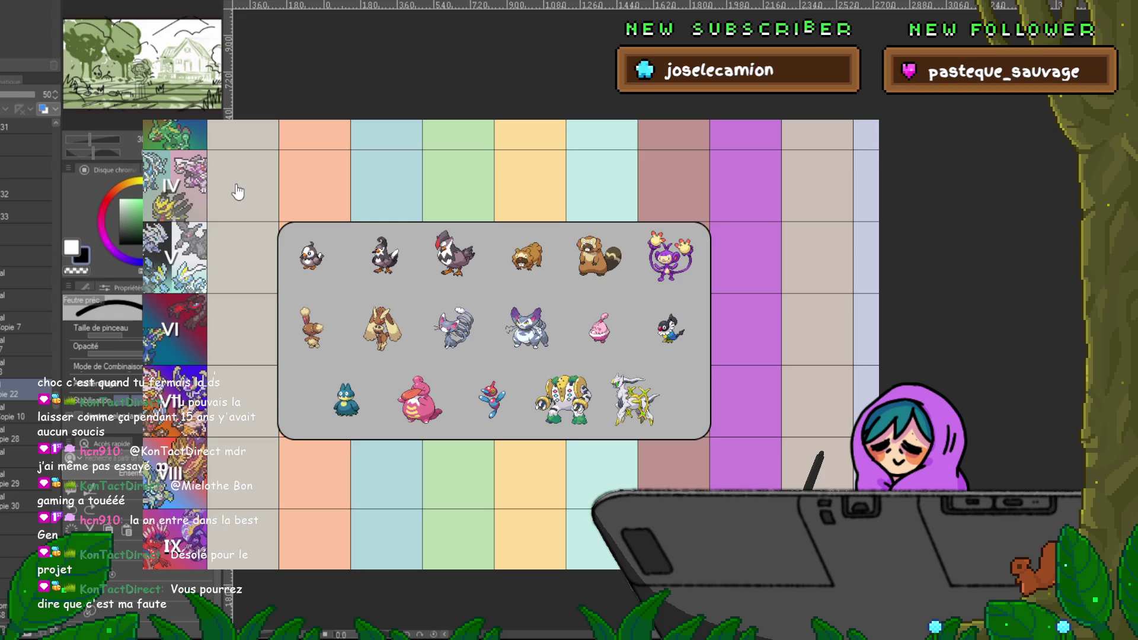
{"action": "left_click", "coordinate": [253, 332]}
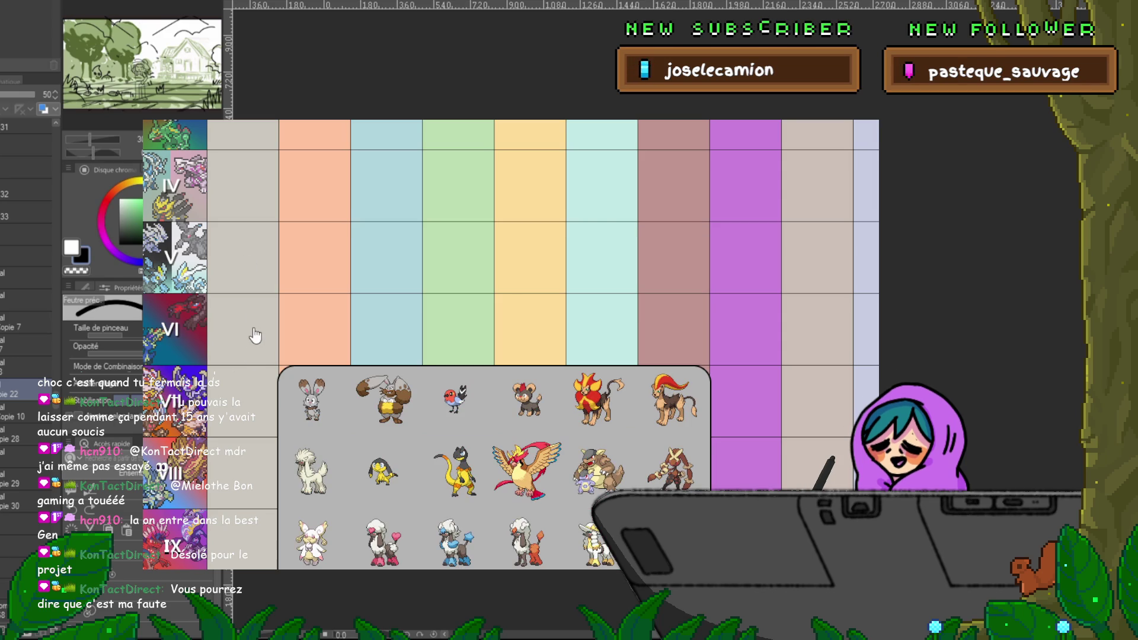
{"action": "left_click", "coordinate": [243, 391]}
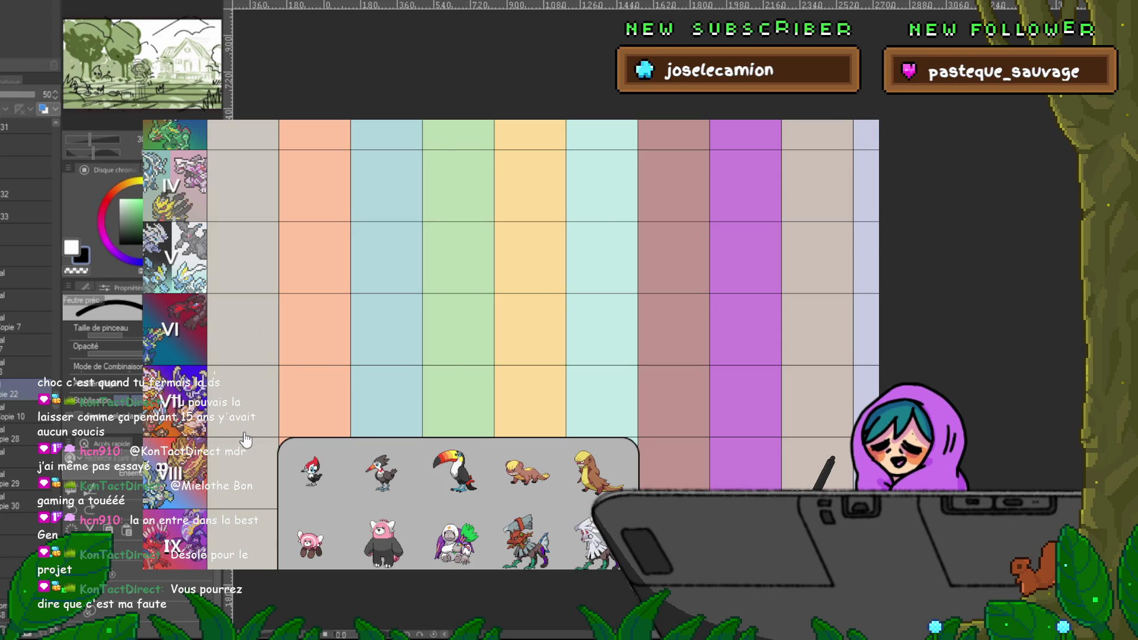
{"action": "left_click", "coordinate": [241, 468]}
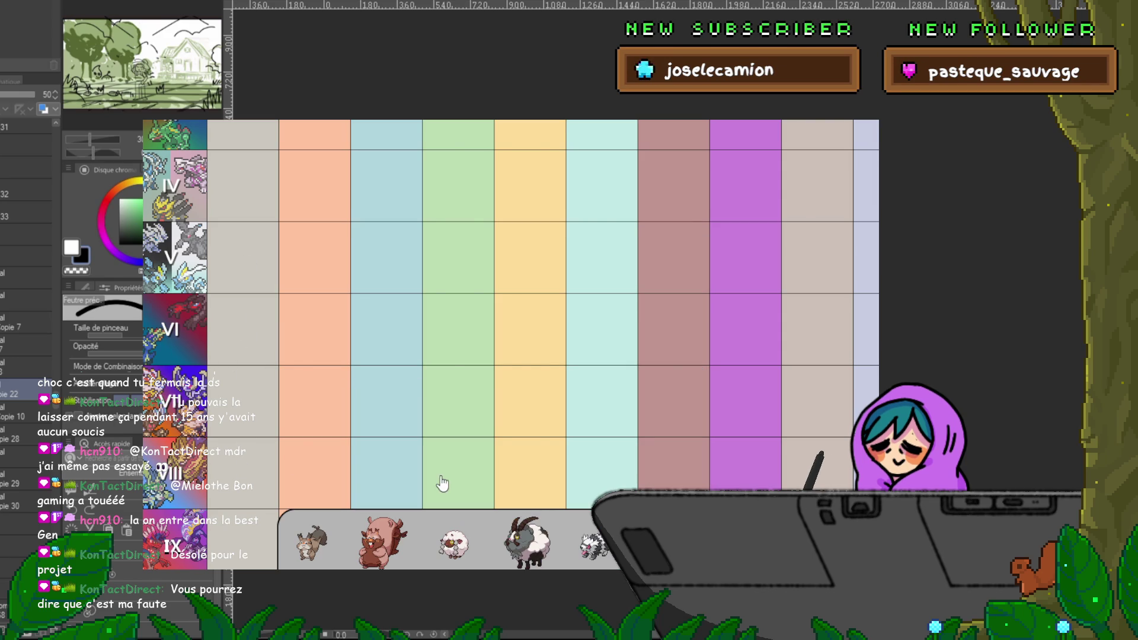
{"action": "scroll", "coordinate": [441, 483], "scroll_direction": "down", "scroll_amount": 3}
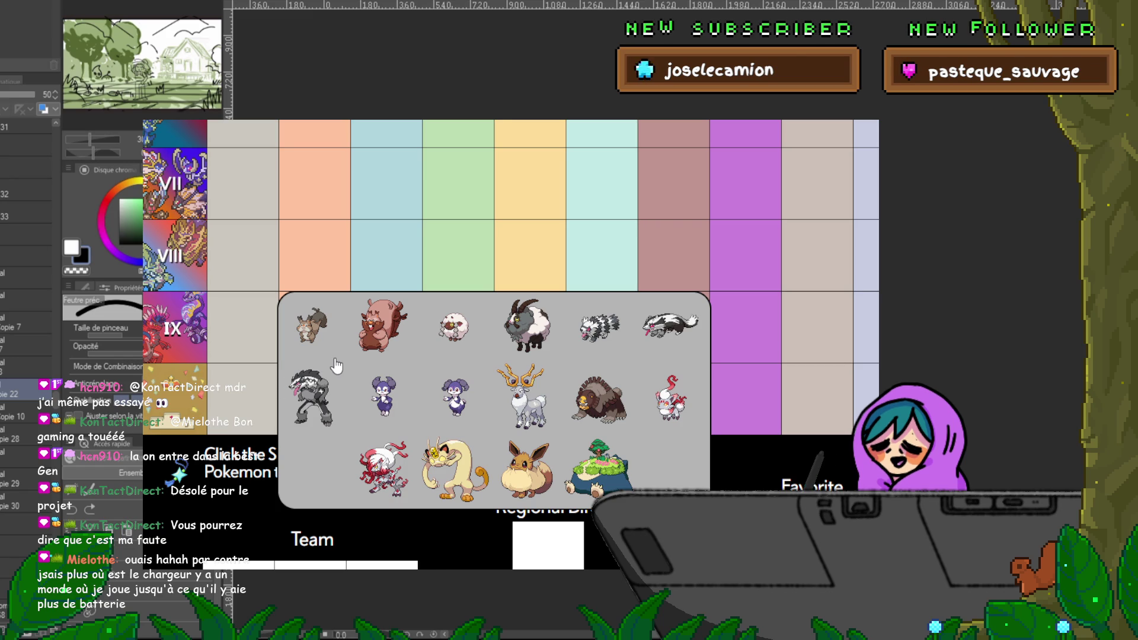
{"action": "scroll", "coordinate": [336, 366], "scroll_direction": "up", "scroll_amount": 5}
{"action": "left_click", "coordinate": [254, 192]}
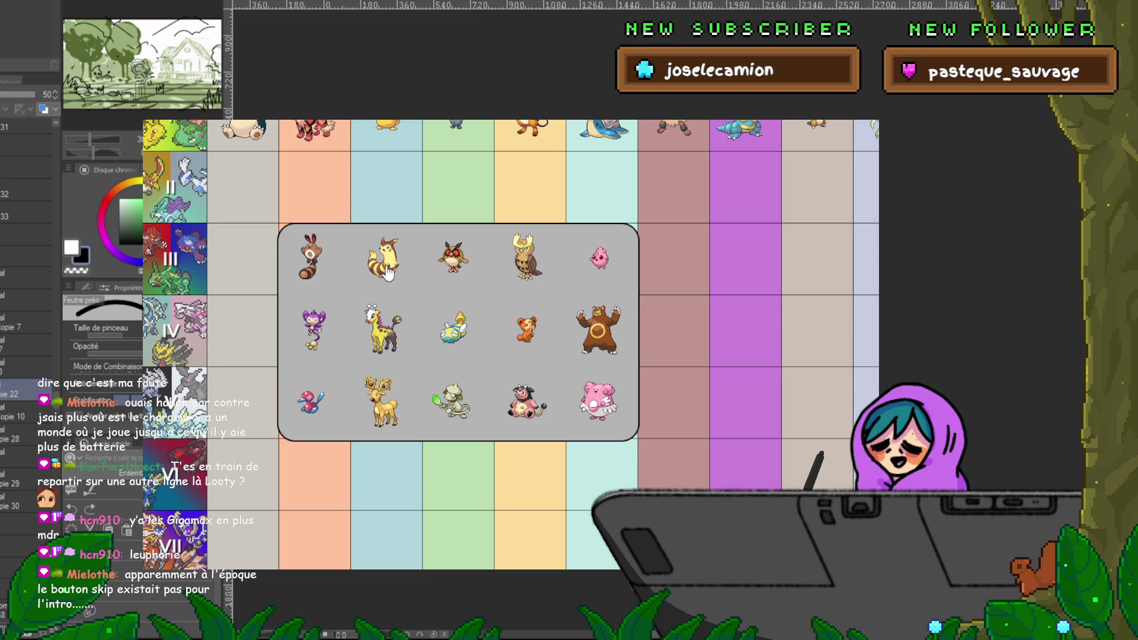
Step: Pick Furret from the picker for the Gen II Normal slot
{"action": "left_click", "coordinate": [397, 265]}
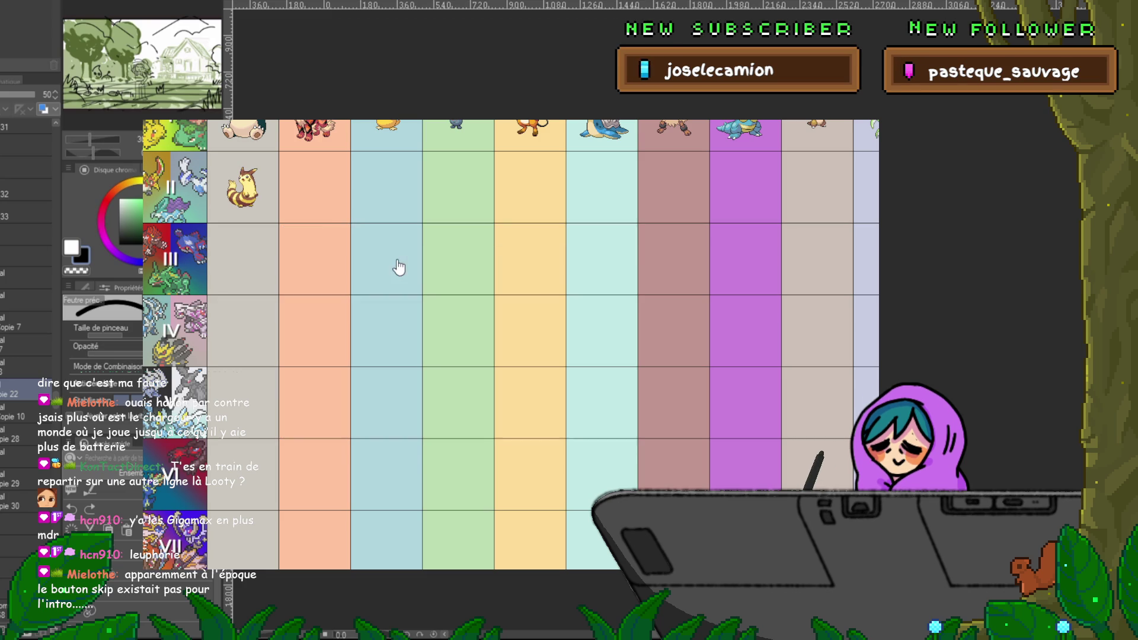
{"action": "left_click", "coordinate": [335, 206]}
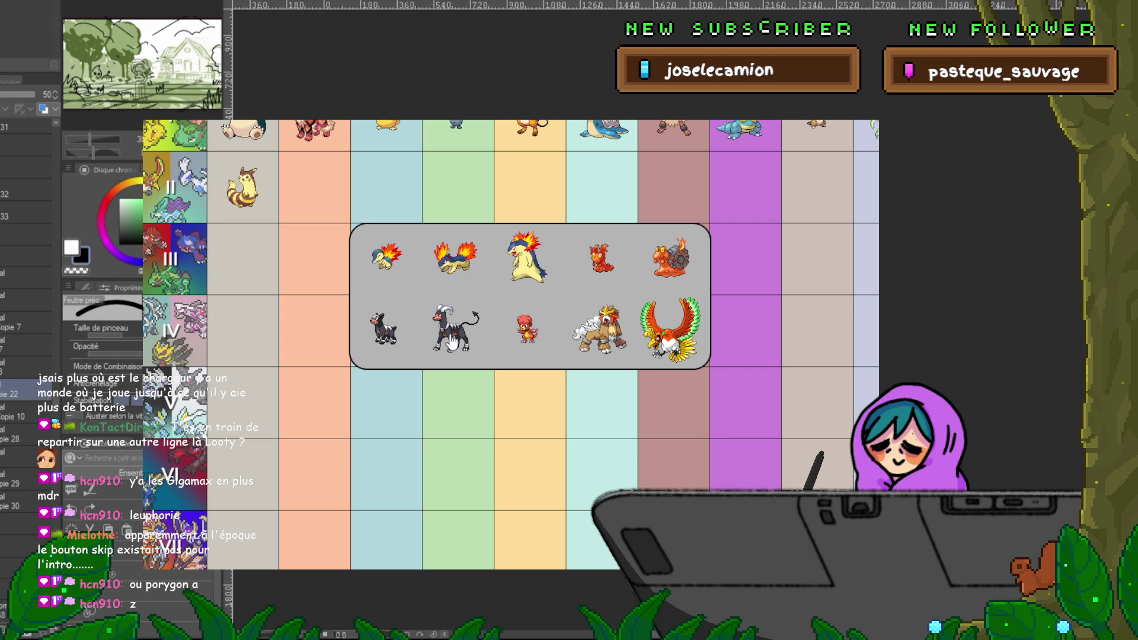
Step: Choose Typhlosion for the Gen II Fire slot and Wooper for the Gen II Water slot
{"action": "left_click", "coordinate": [526, 271]}
{"action": "left_click", "coordinate": [393, 208]}
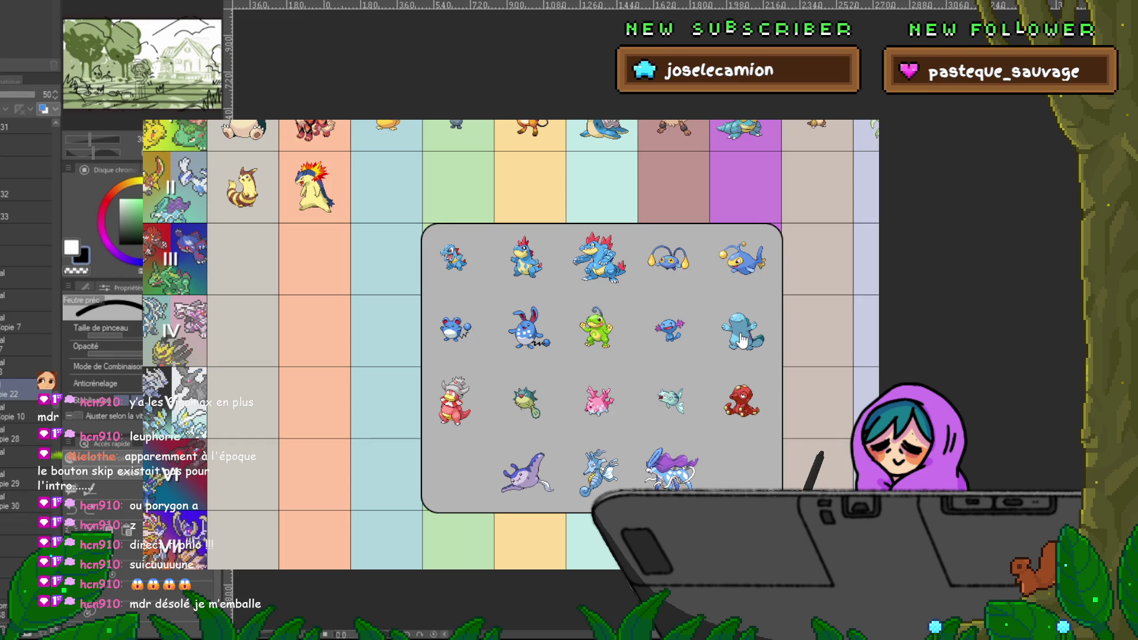
{"action": "left_click", "coordinate": [669, 333]}
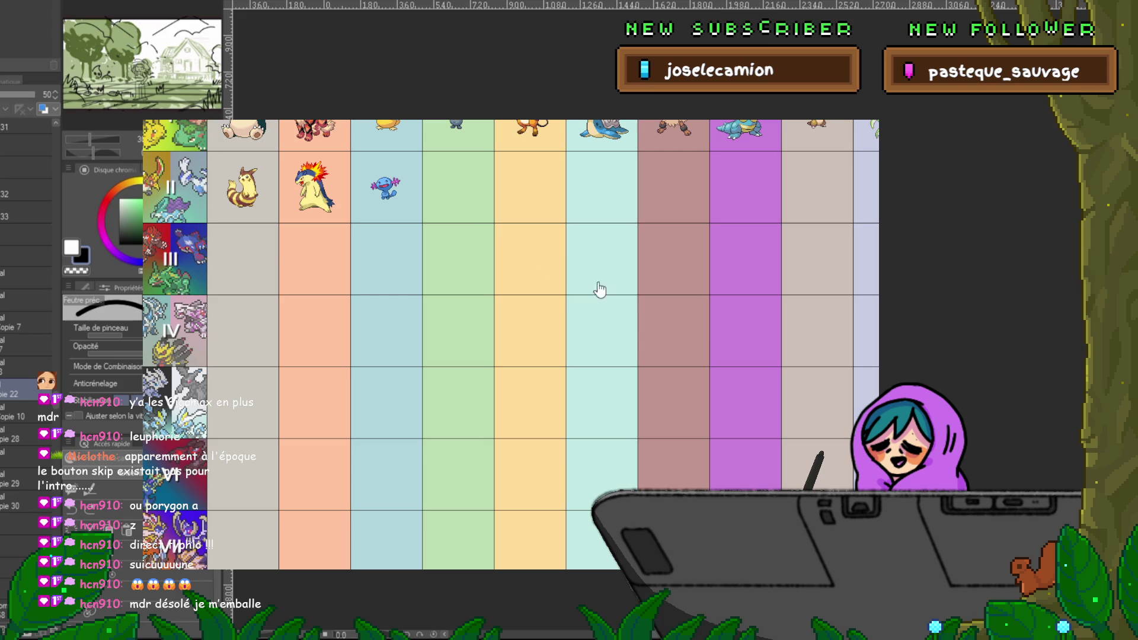
{"action": "left_click", "coordinate": [464, 205]}
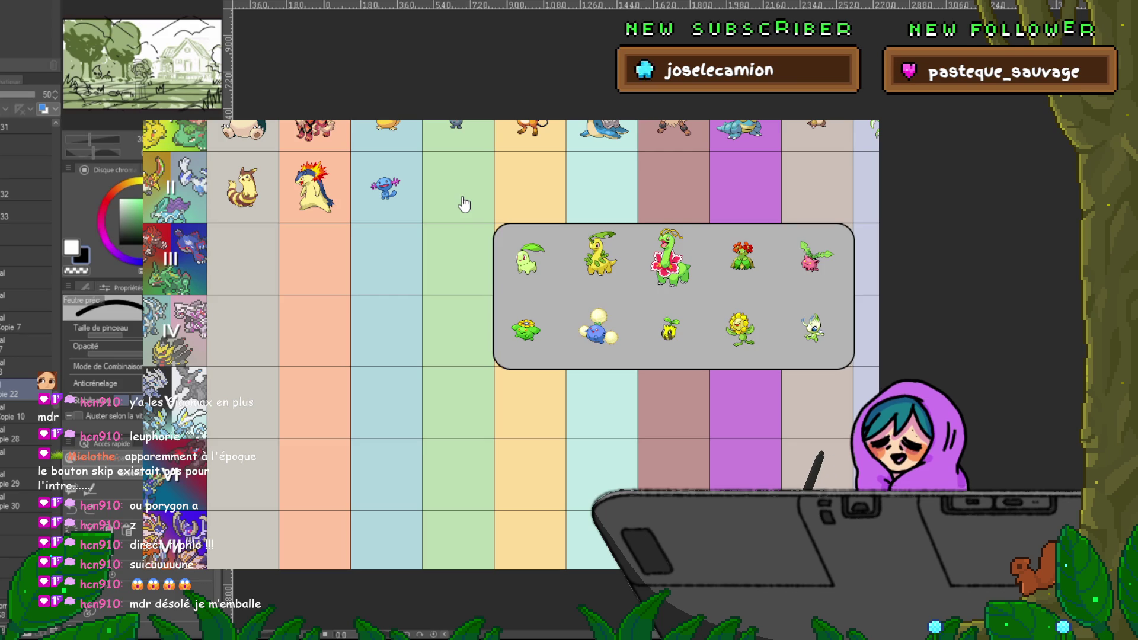
Step: Select Jumpluff from the Grass-type picker for the Gen II Grass slot
{"action": "scroll", "coordinate": [464, 204], "scroll_direction": "up", "scroll_amount": 2}
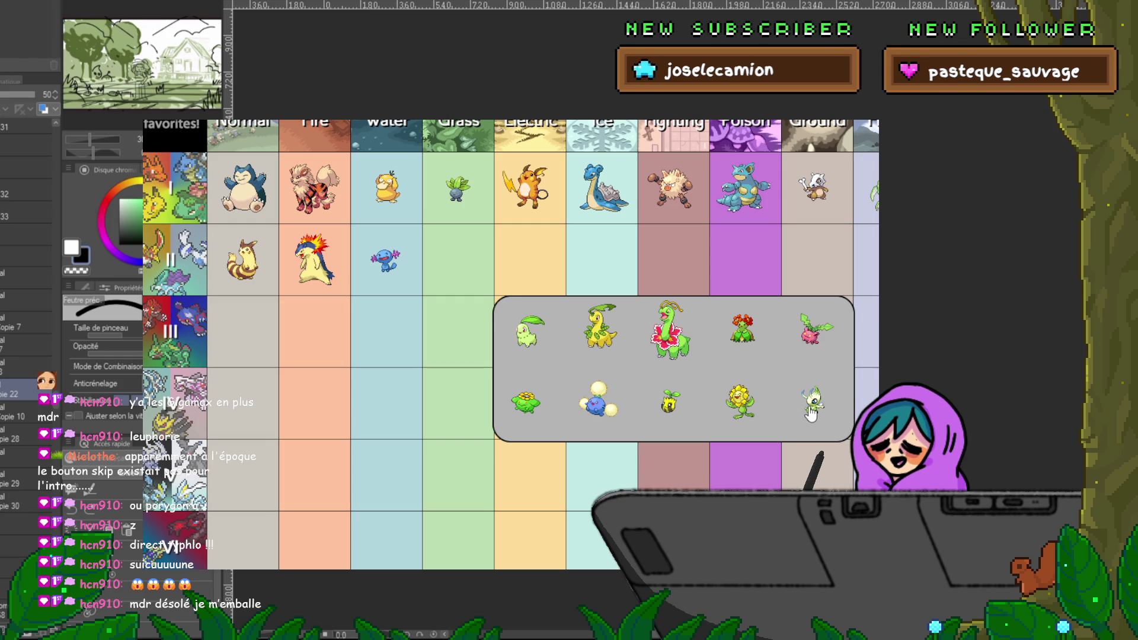
{"action": "left_click", "coordinate": [595, 419]}
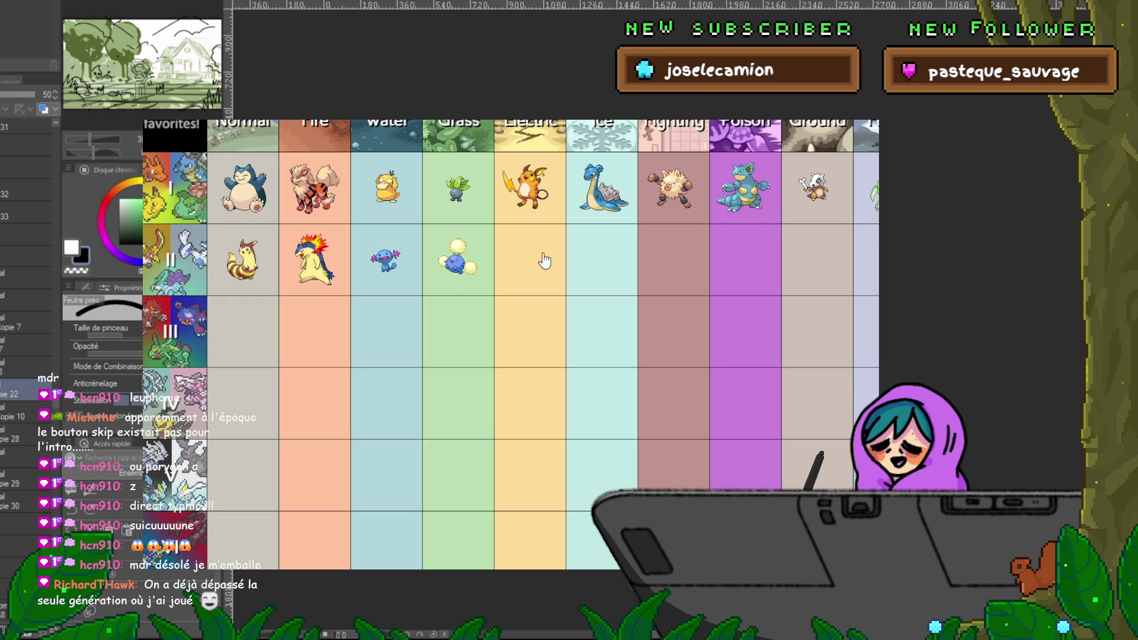
Step: Fill Gen II Electric, Ice and Fighting slots with Pichu, Swinub and Heracross
{"action": "left_click", "coordinate": [544, 261]}
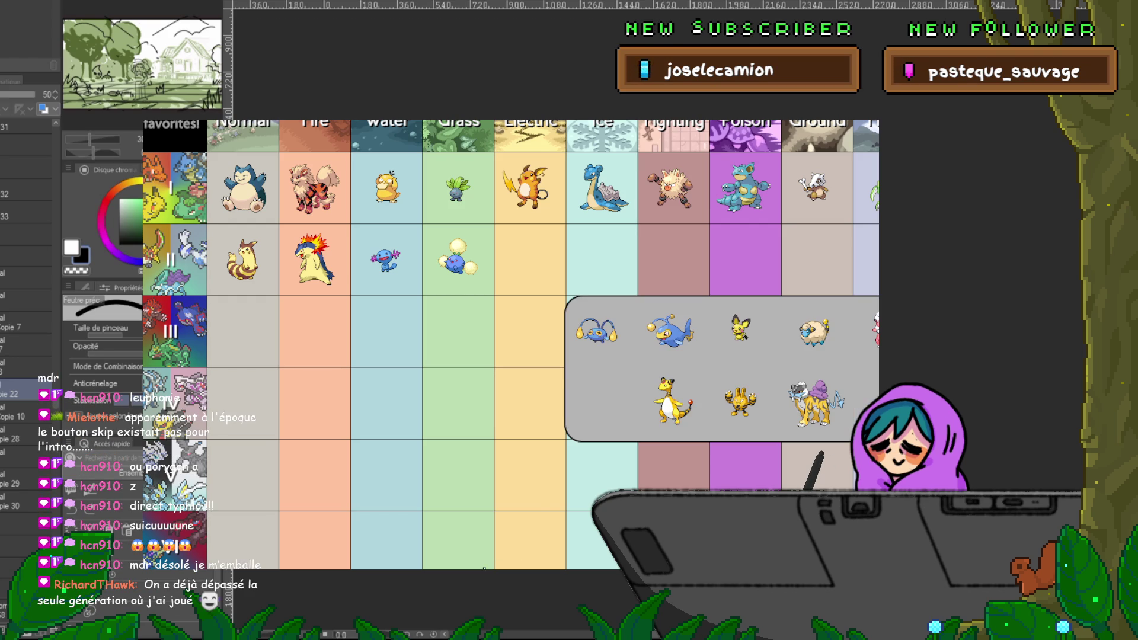
{"action": "scroll", "coordinate": [485, 407], "scroll_direction": "right", "scroll_amount": 3}
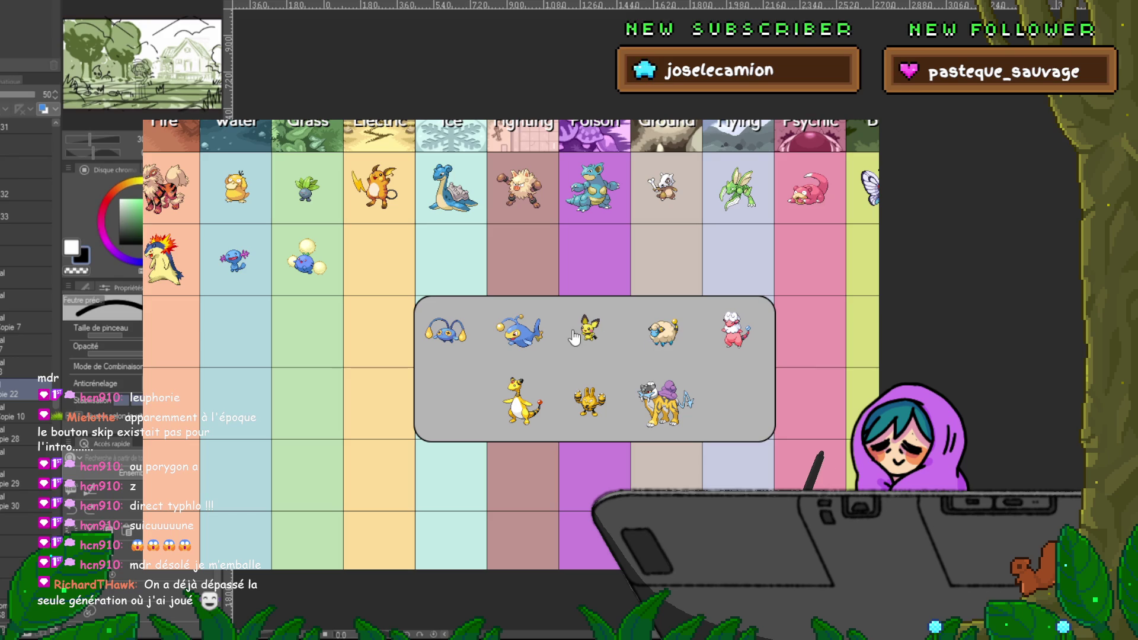
{"action": "left_click", "coordinate": [586, 337]}
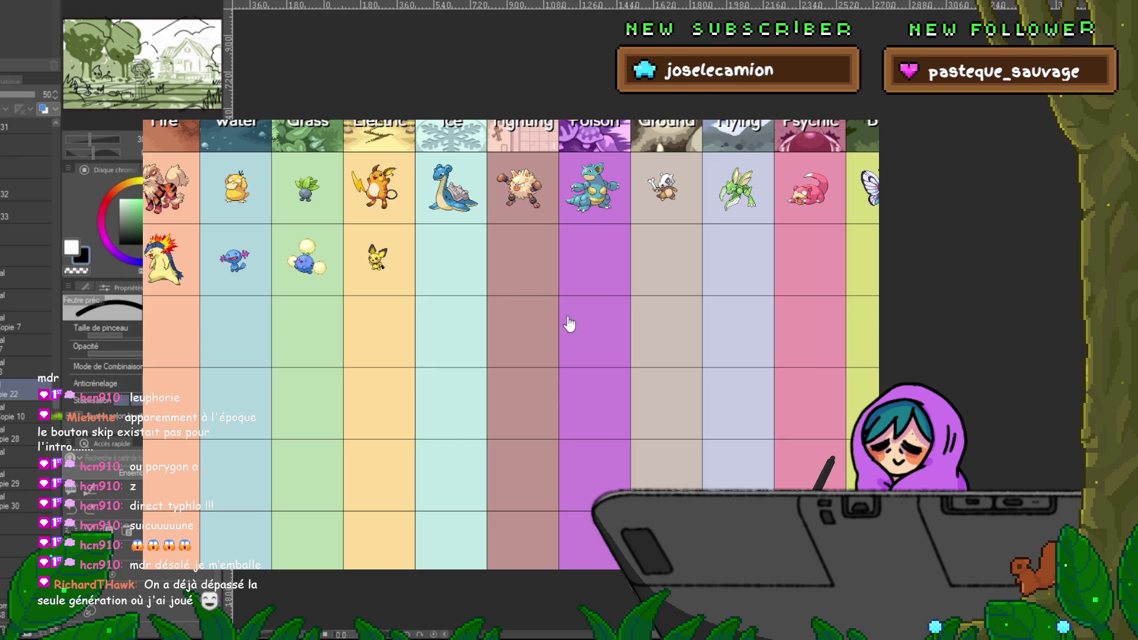
{"action": "left_click", "coordinate": [474, 263]}
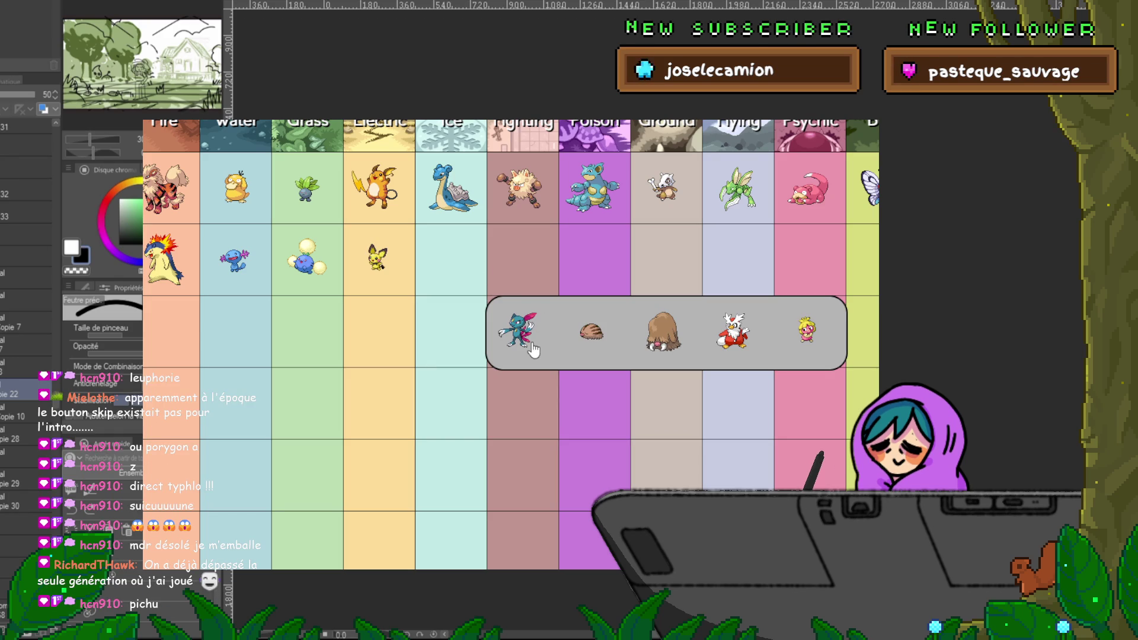
{"action": "left_click", "coordinate": [591, 340]}
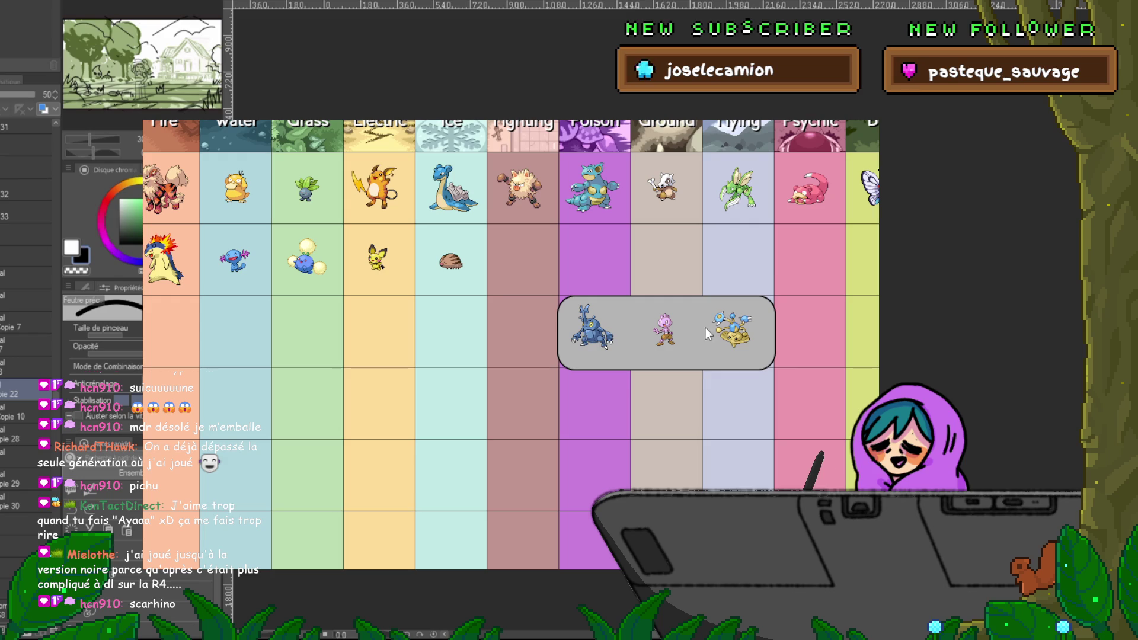
{"action": "left_click", "coordinate": [593, 328]}
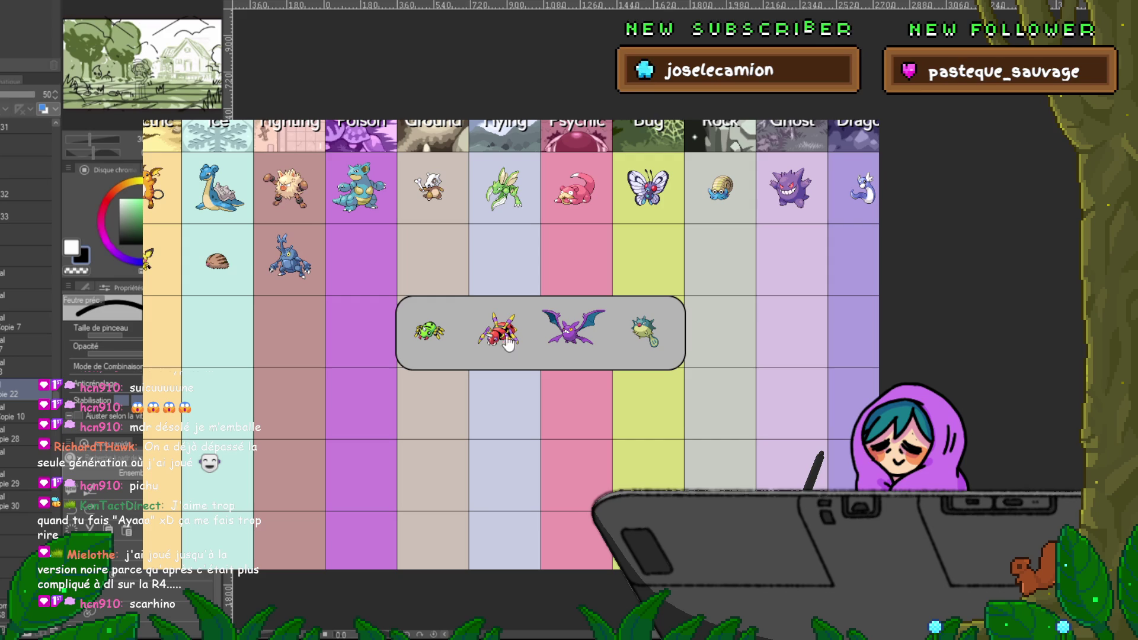
Step: Put Ariados in the Gen II Poison slot and Quagsire in the Ground slot
{"action": "left_click", "coordinate": [500, 341]}
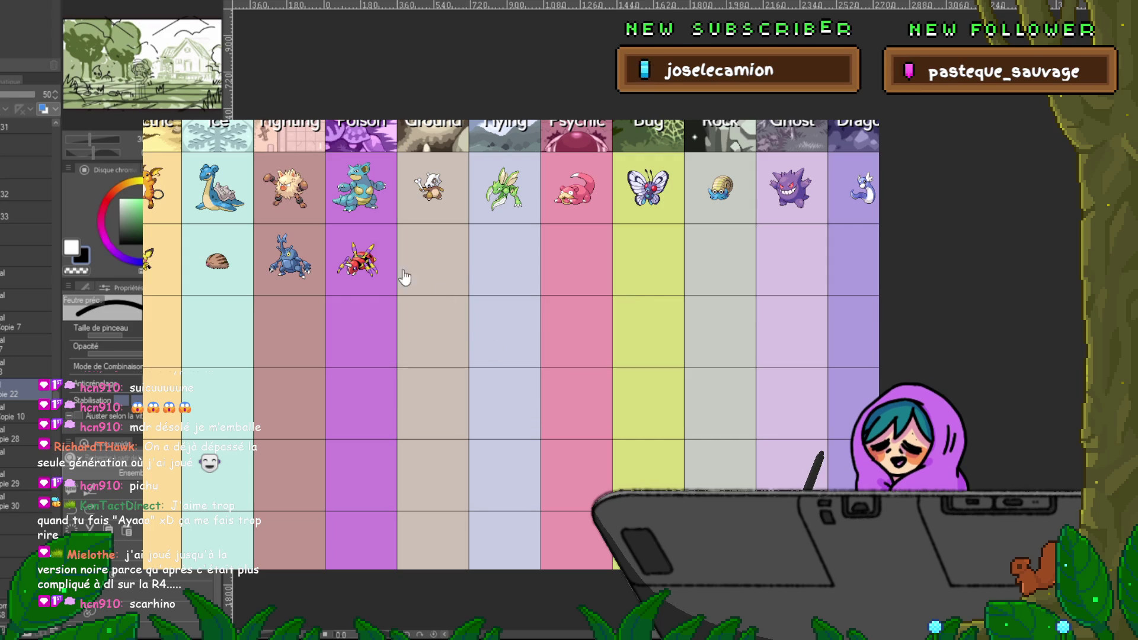
{"action": "left_click", "coordinate": [473, 268]}
{"action": "left_click", "coordinate": [452, 270]}
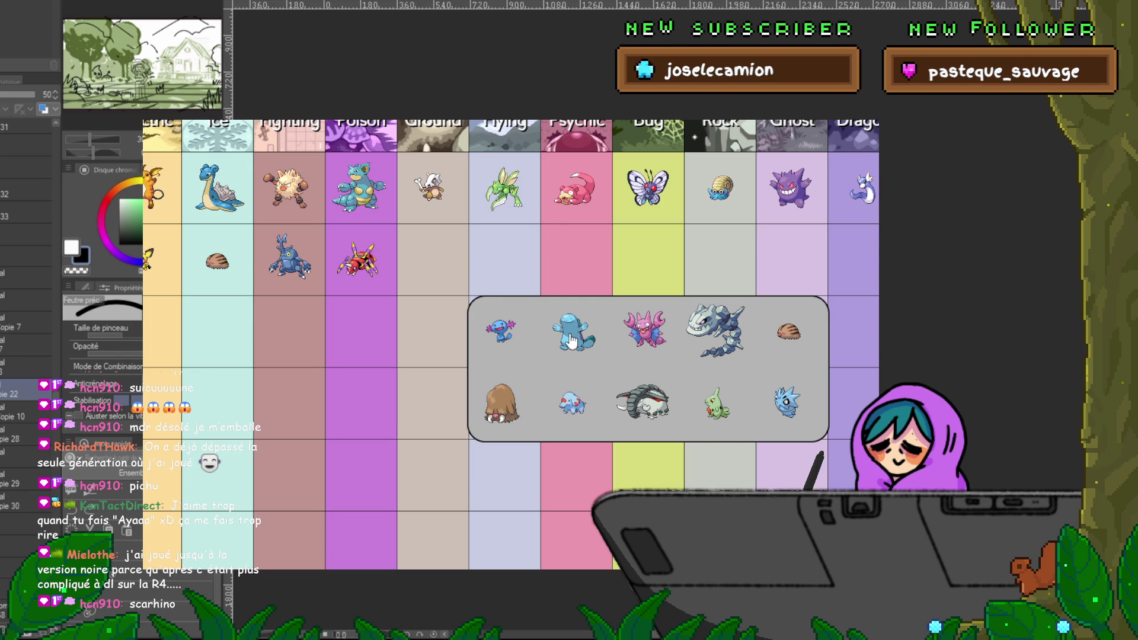
{"action": "left_click", "coordinate": [569, 342]}
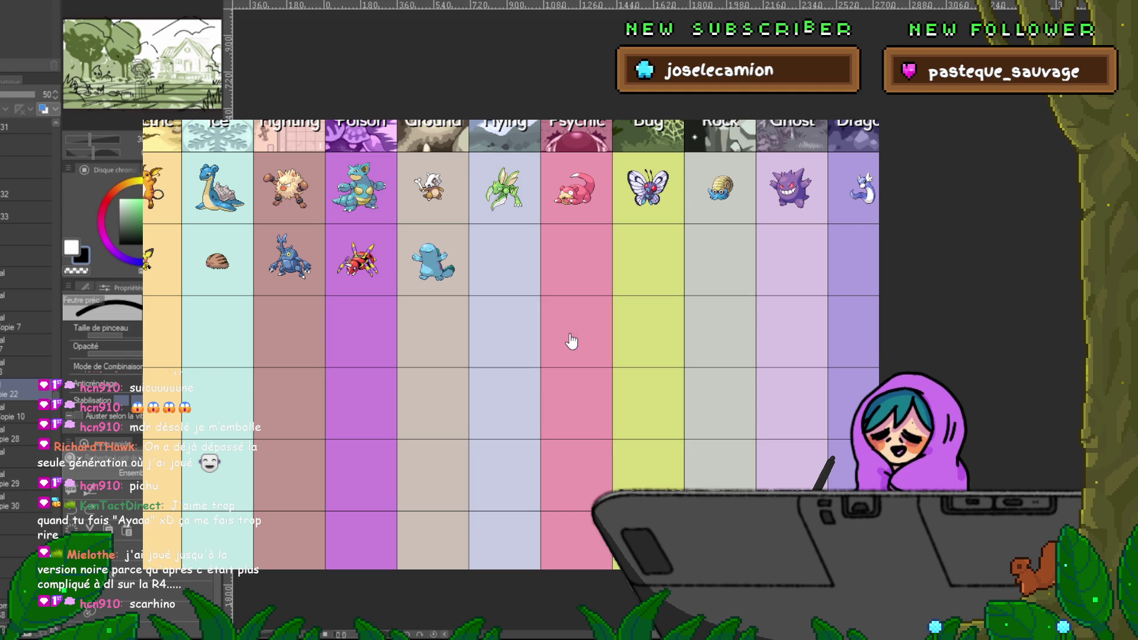
{"action": "left_click", "coordinate": [513, 264]}
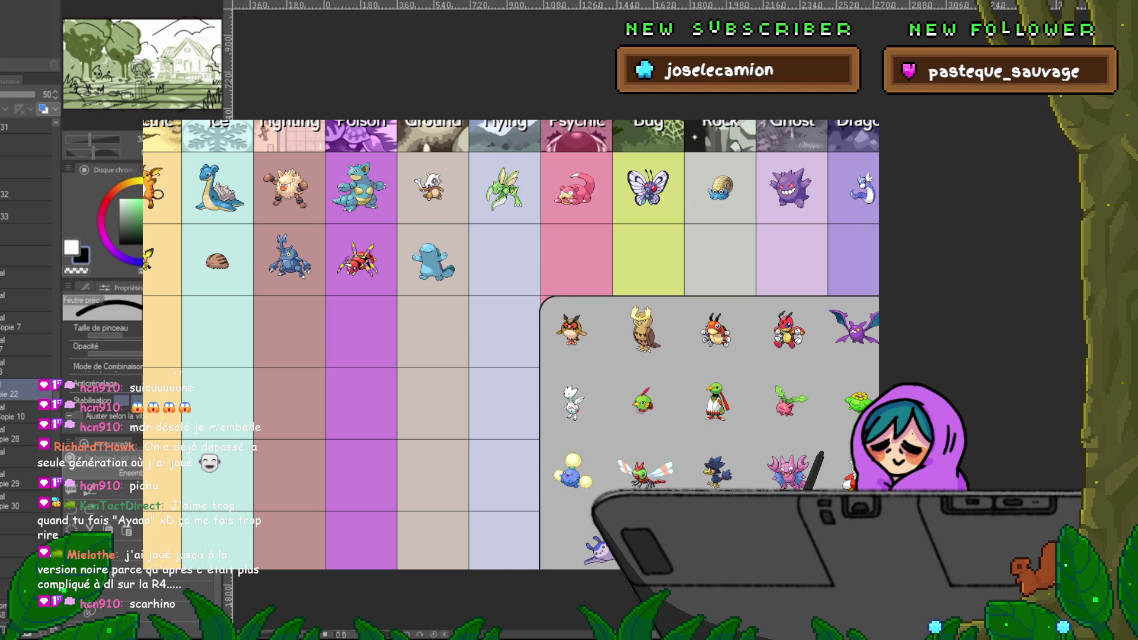
{"action": "scroll", "coordinate": [854, 236], "scroll_direction": "right", "scroll_amount": 3}
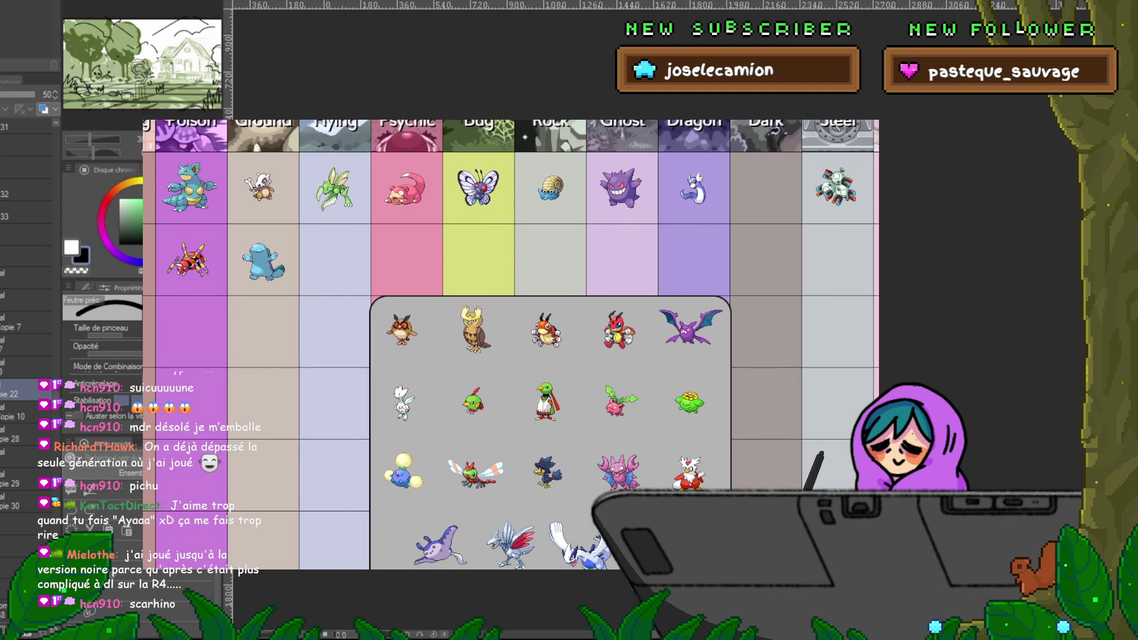
{"action": "scroll", "coordinate": [854, 237], "scroll_direction": "down", "scroll_amount": 3}
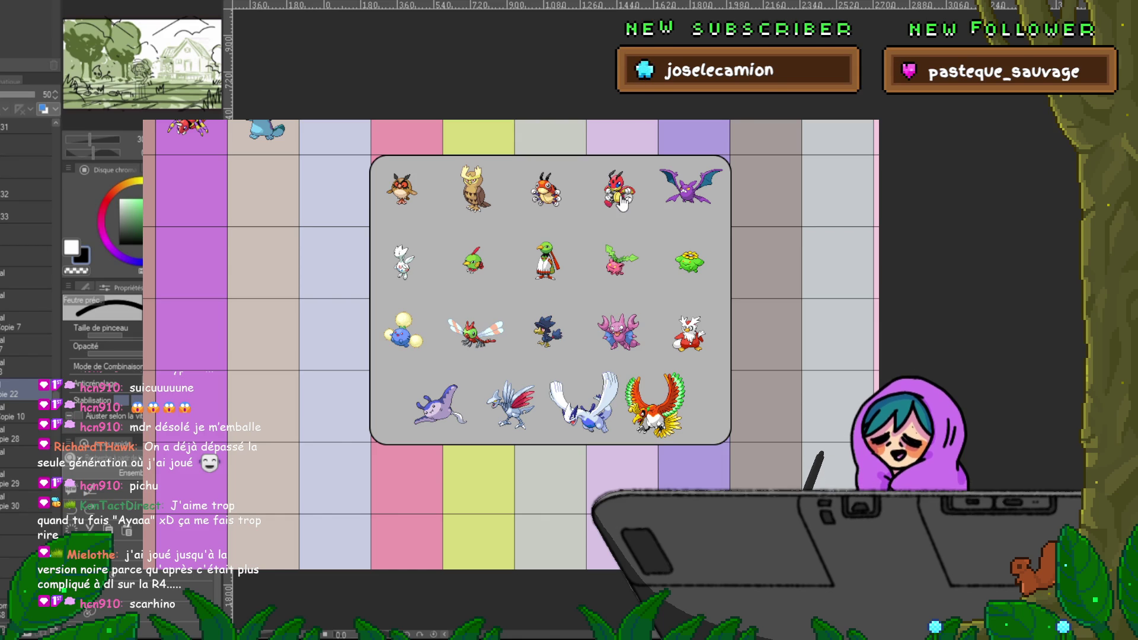
Step: Put Xatu in Gen II Flying and Wobbuffet in Psychic, then browse the Bug choices
{"action": "left_click", "coordinate": [546, 274]}
{"action": "left_click", "coordinate": [406, 122]}
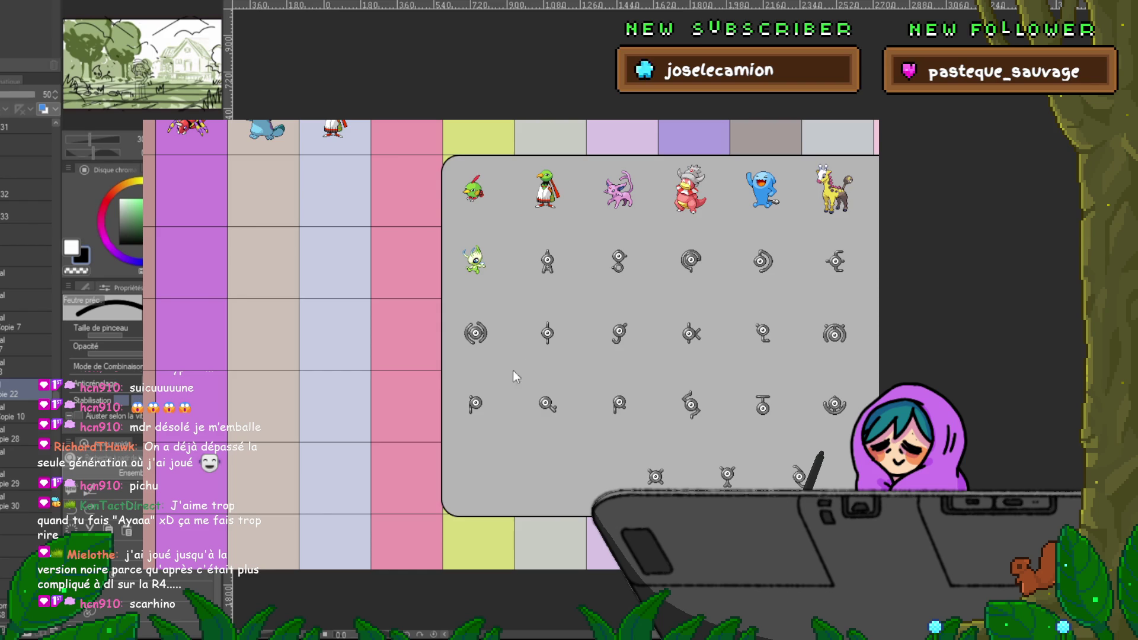
{"action": "scroll", "coordinate": [549, 373], "scroll_direction": "up", "scroll_amount": 2}
{"action": "scroll", "coordinate": [550, 367], "scroll_direction": "down", "scroll_amount": 2}
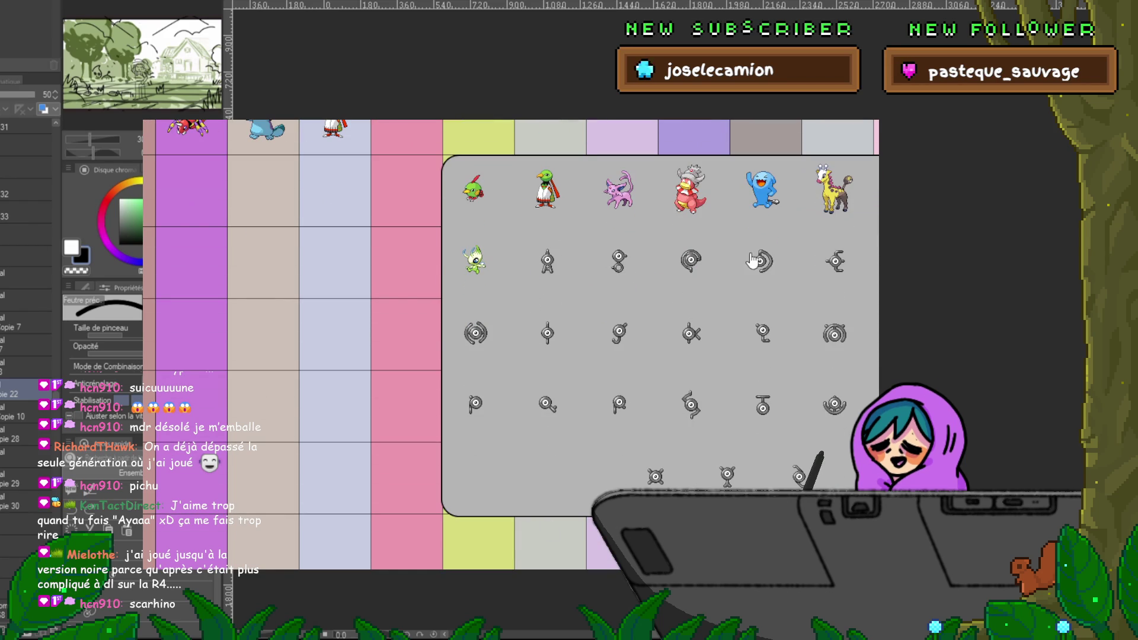
{"action": "left_click", "coordinate": [763, 191]}
{"action": "left_click", "coordinate": [556, 147]}
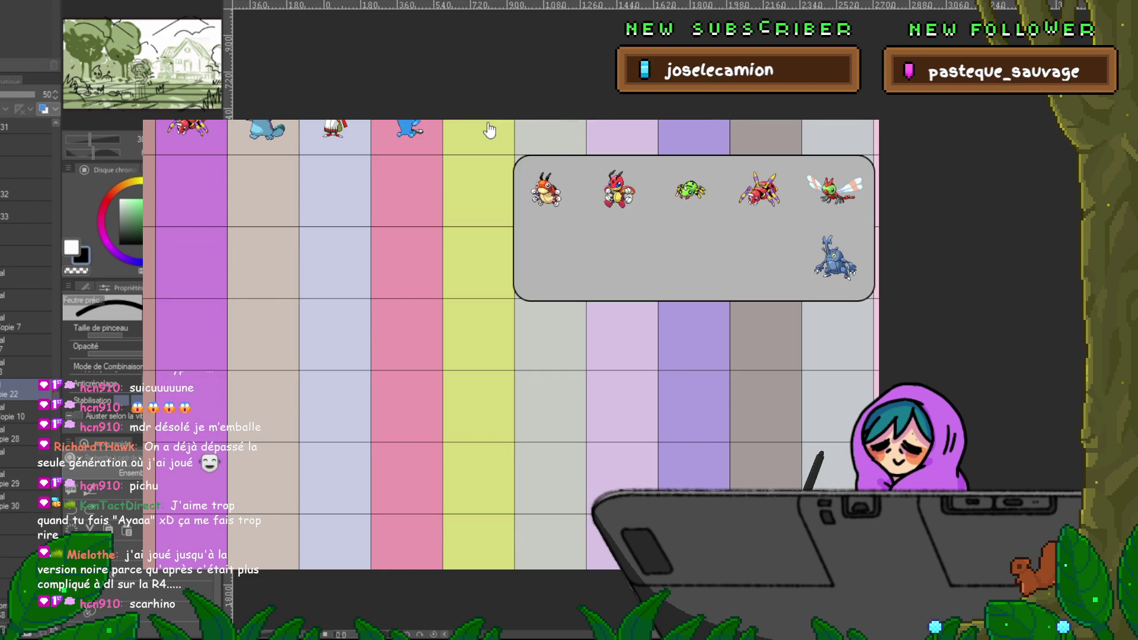
{"action": "scroll", "coordinate": [575, 379], "scroll_direction": "up", "scroll_amount": 2}
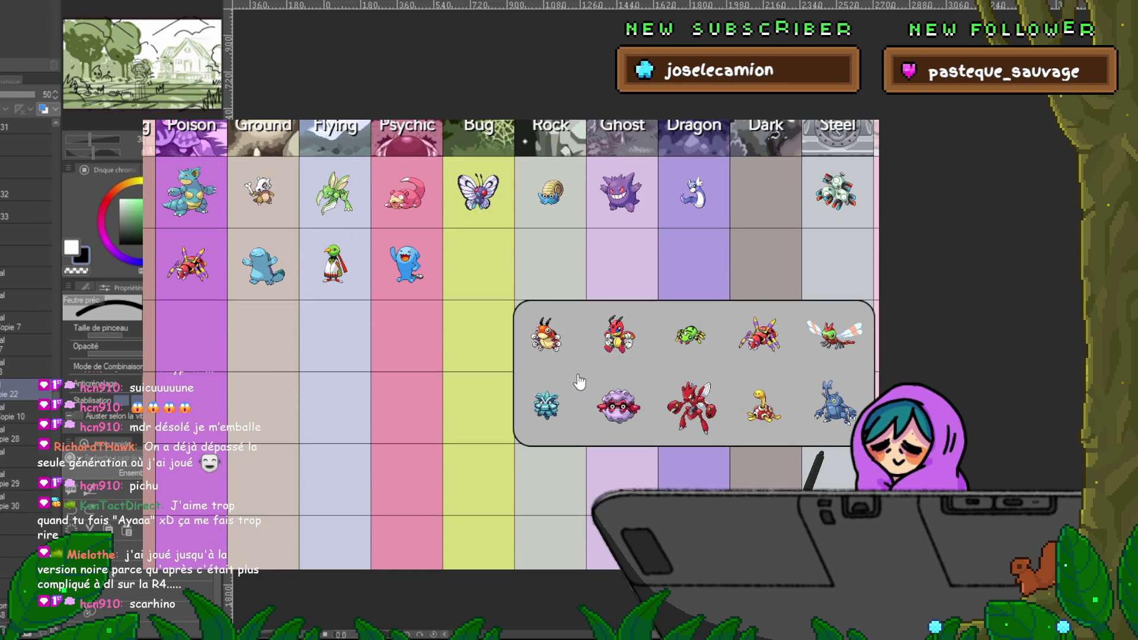
{"action": "scroll", "coordinate": [579, 382], "scroll_direction": "down", "scroll_amount": 2}
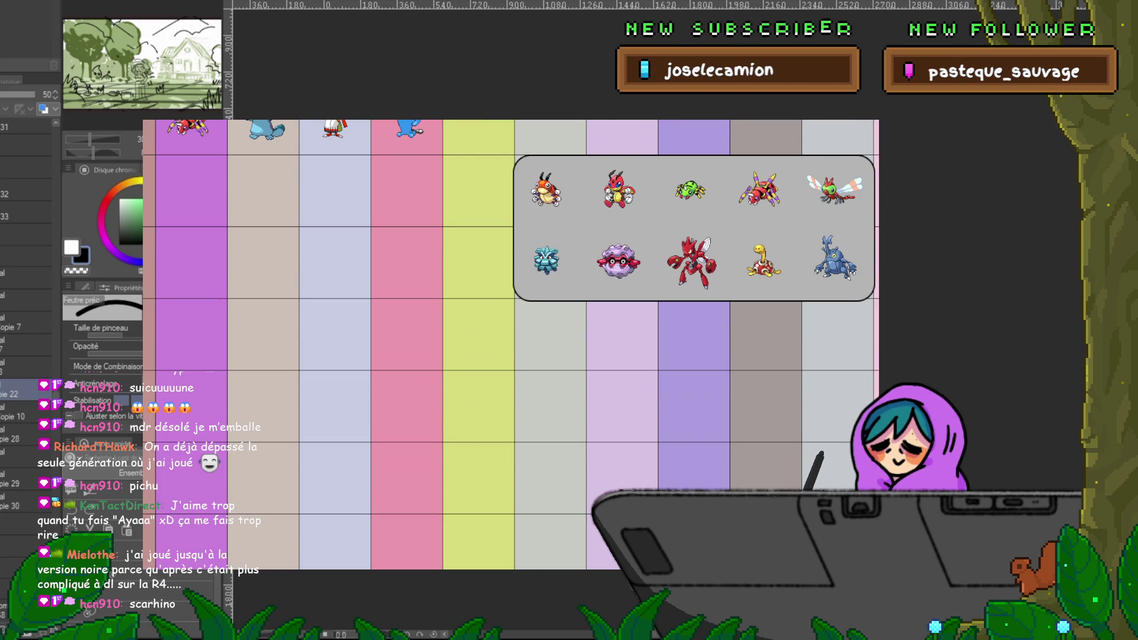
{"action": "scroll", "coordinate": [509, 344], "scroll_direction": "right", "scroll_amount": 3}
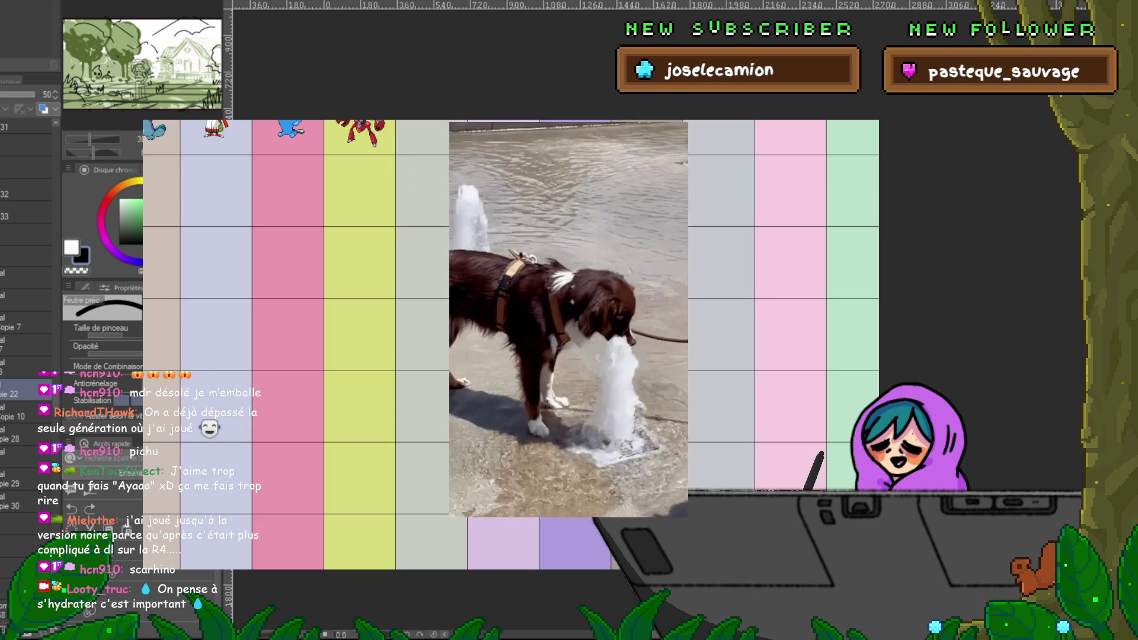
{"action": "scroll", "coordinate": [416, 128], "scroll_direction": "up", "scroll_amount": 2}
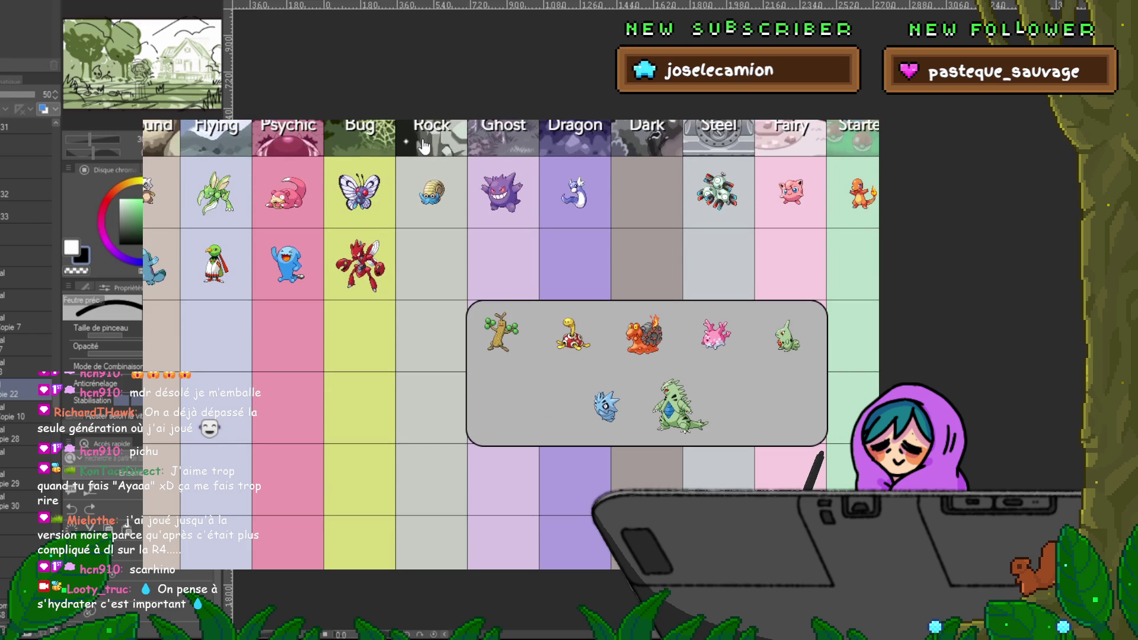
{"action": "scroll", "coordinate": [450, 270], "scroll_direction": "down", "scroll_amount": 2}
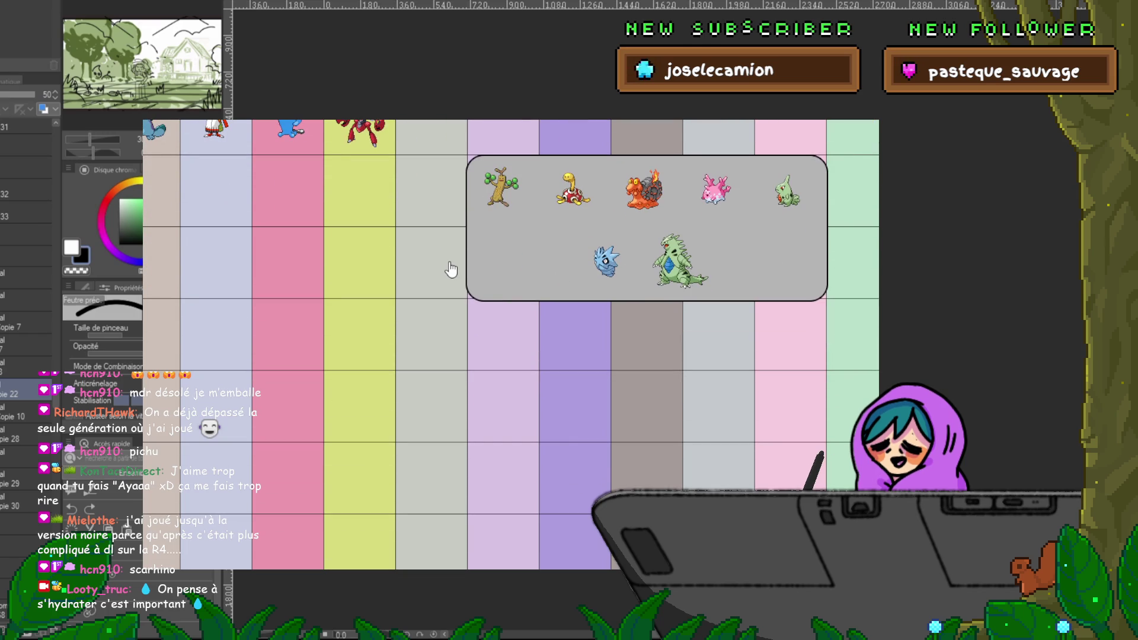